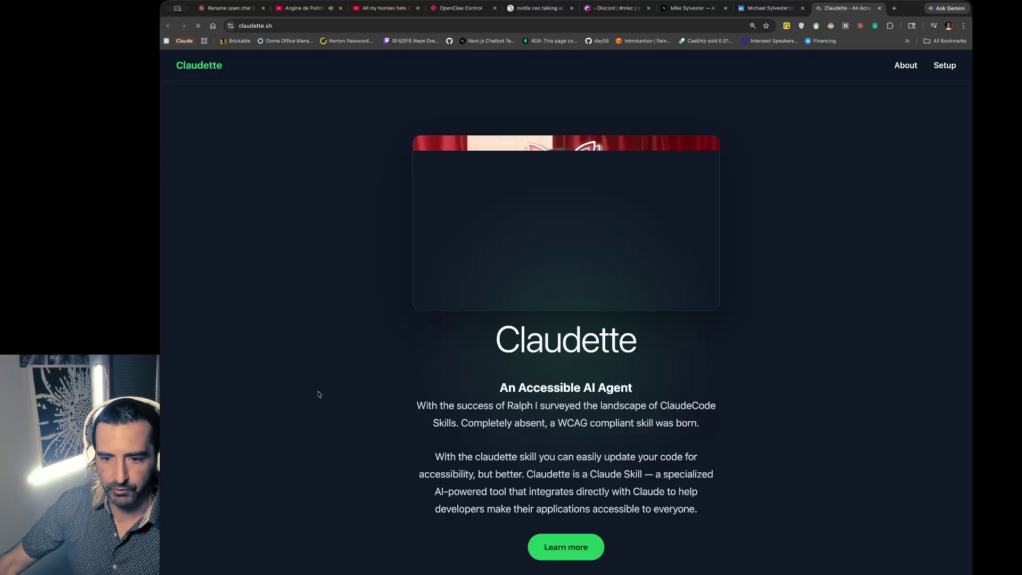
Step: On the LinkedIn profile, review the Edit intro fields, then open the contact info editor
left_click(769, 8)
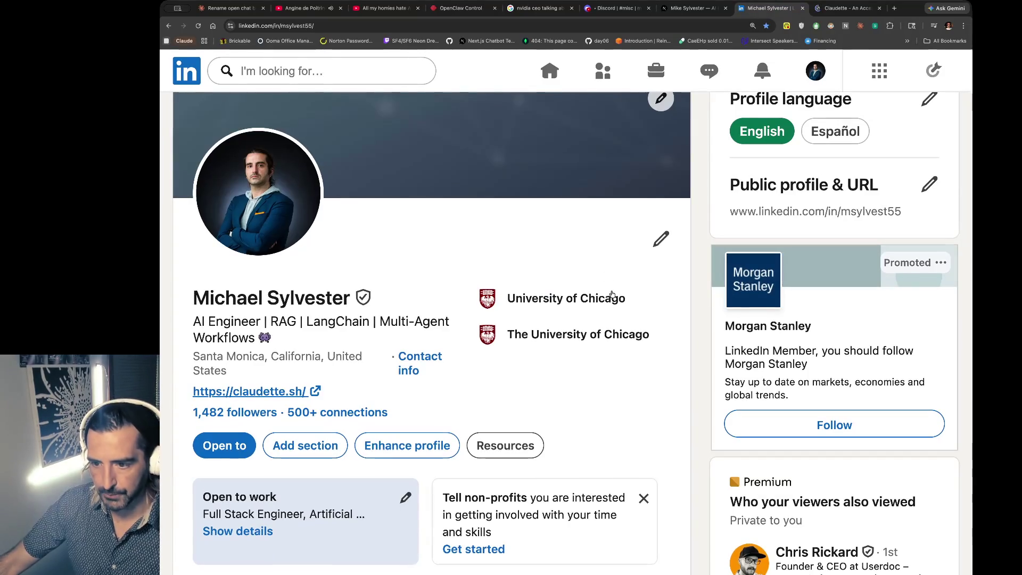
left_click(659, 239)
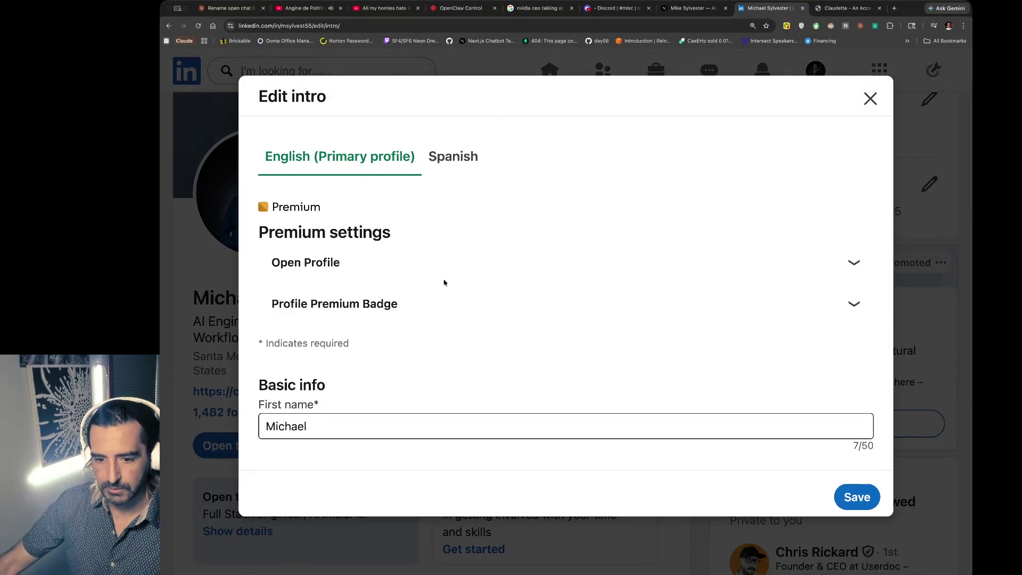
scroll(444, 282, "down", 10)
scroll(444, 282, "down", 4)
scroll(444, 282, "up", 10)
scroll(444, 282, "down", 10)
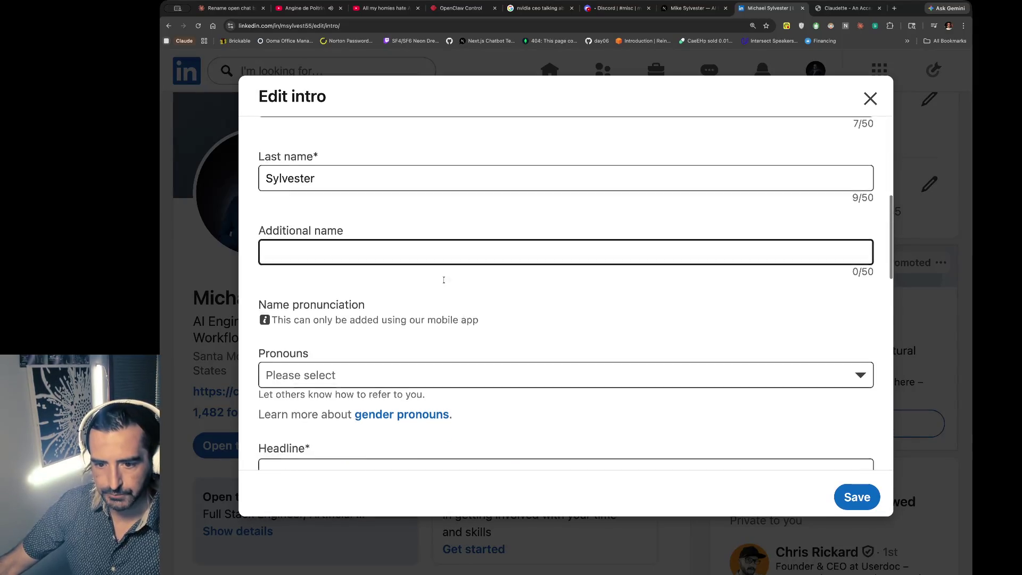
scroll(445, 283, "down", 3)
scroll(444, 283, "up", 8)
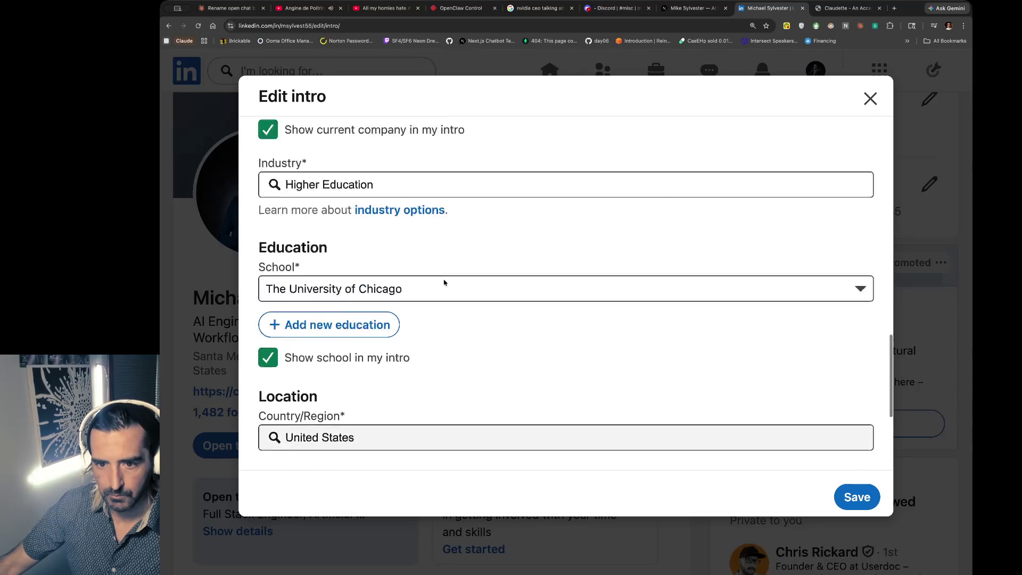
scroll(444, 282, "up", 10)
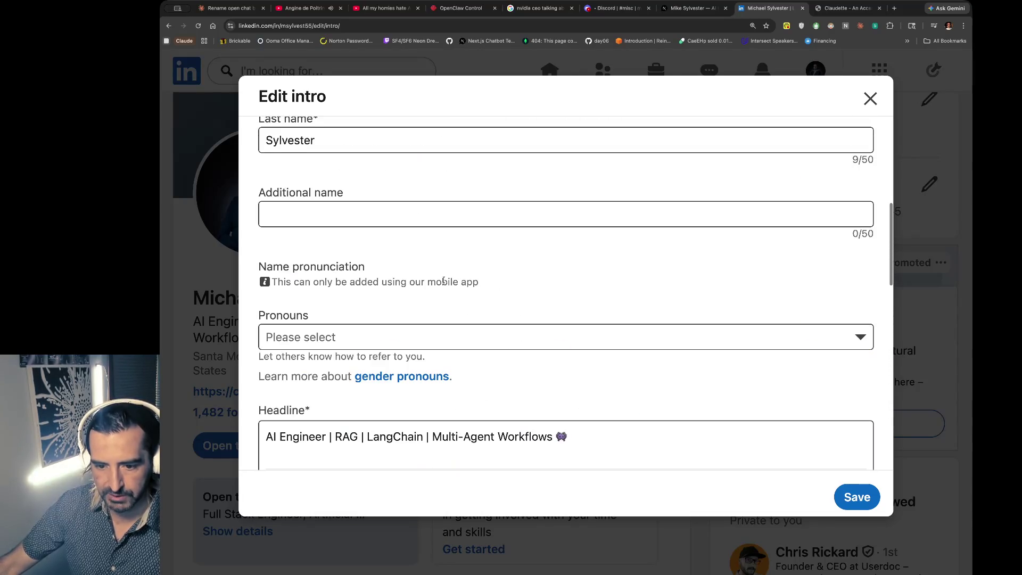
scroll(444, 282, "up", 3)
scroll(444, 282, "down", 15)
scroll(421, 289, "up", 3)
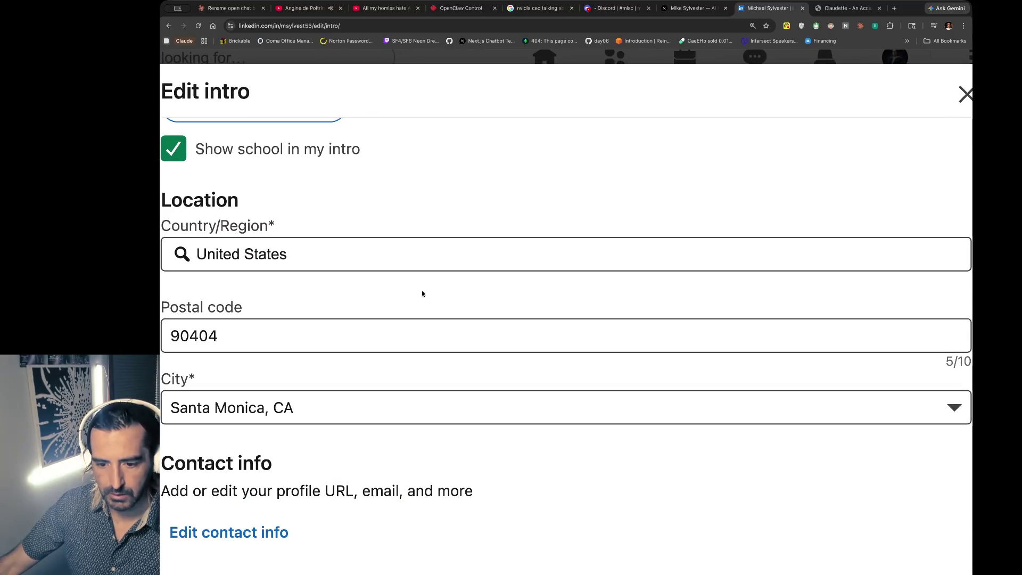
left_click(230, 505)
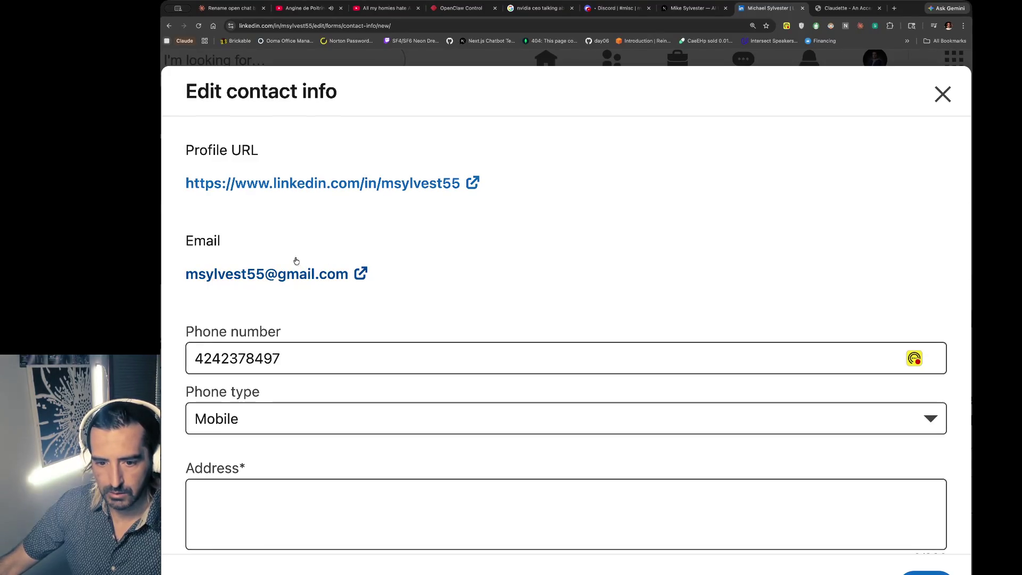
scroll(338, 335, "down", 5)
scroll(338, 335, "down", 2)
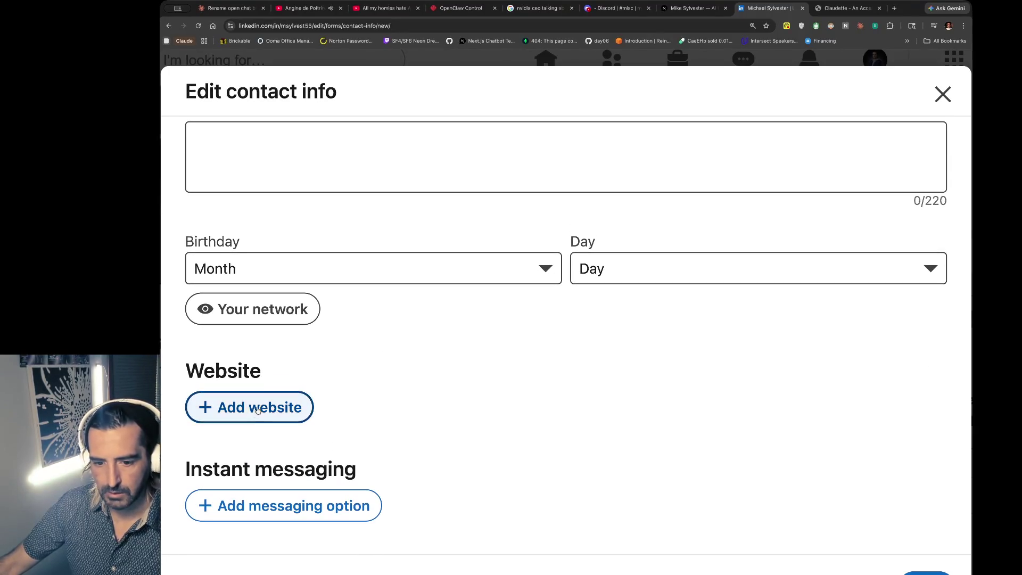
left_click(306, 407)
type("https://www.jackedev.xyz/")
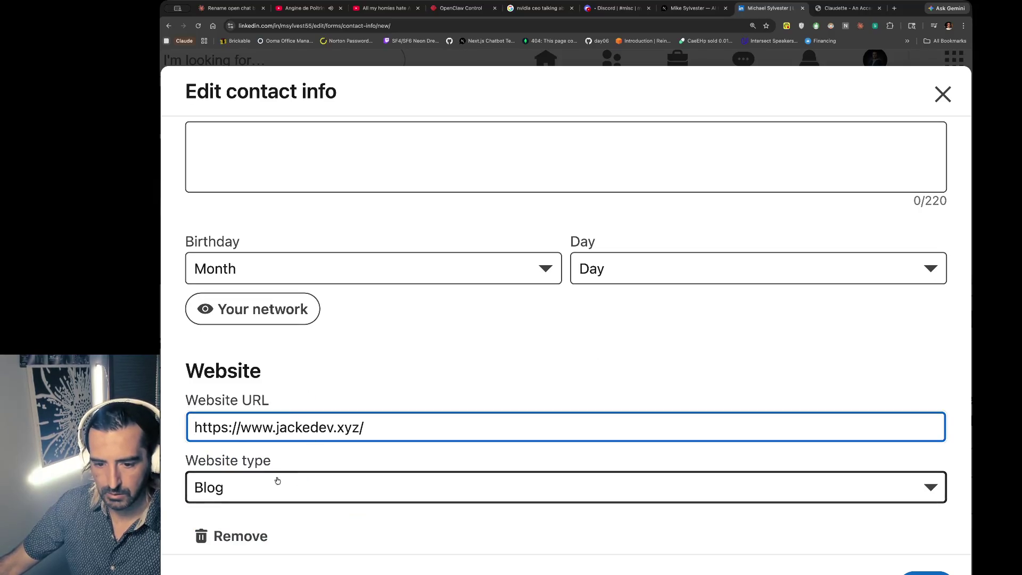
left_click(269, 483)
left_click(272, 483)
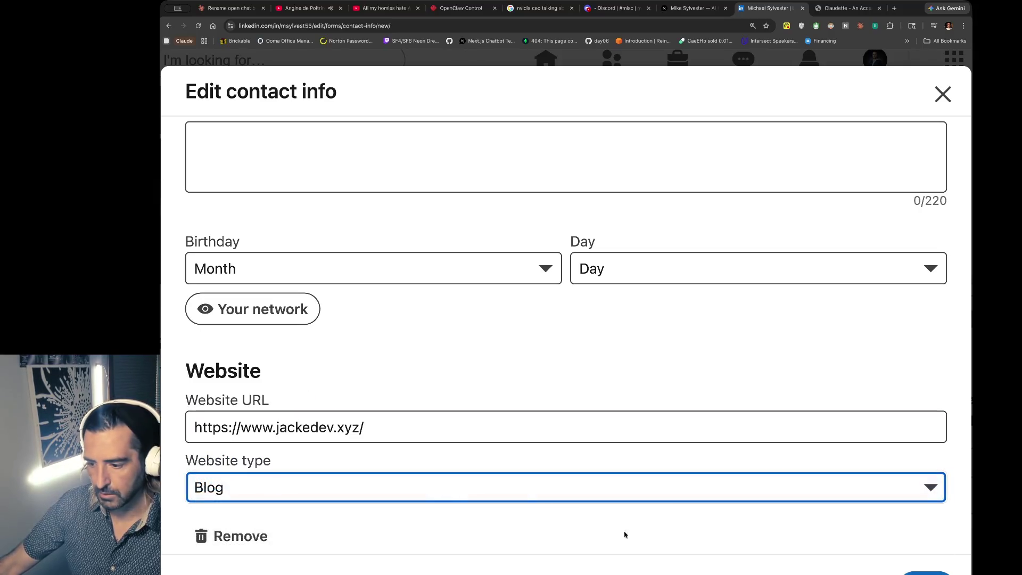
left_click(926, 573)
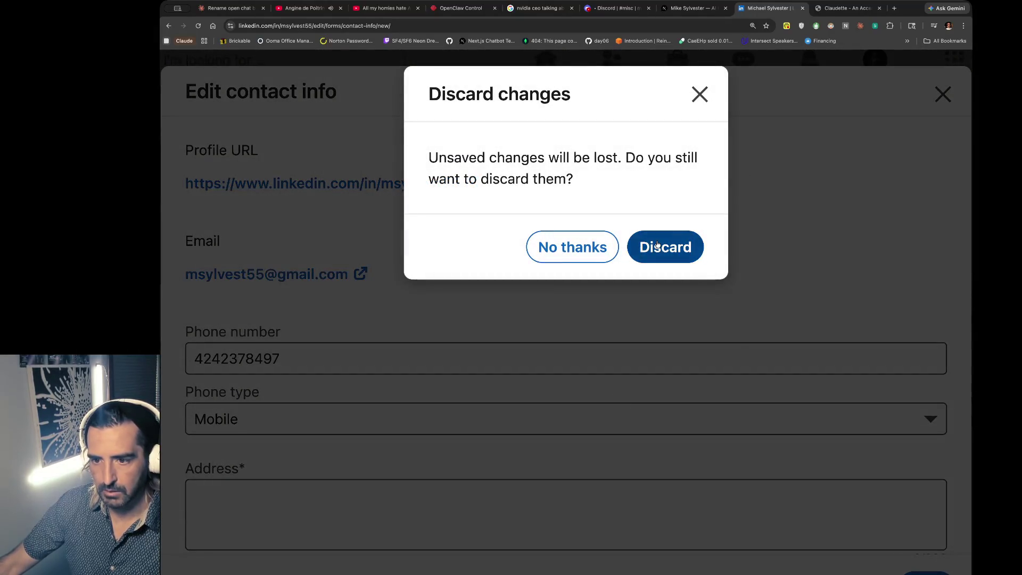
Step: Discard the edit, check the claudette.sh link from the profile, and open a new tab
left_click(665, 247)
scroll(395, 306, "down", 3)
left_click(351, 284)
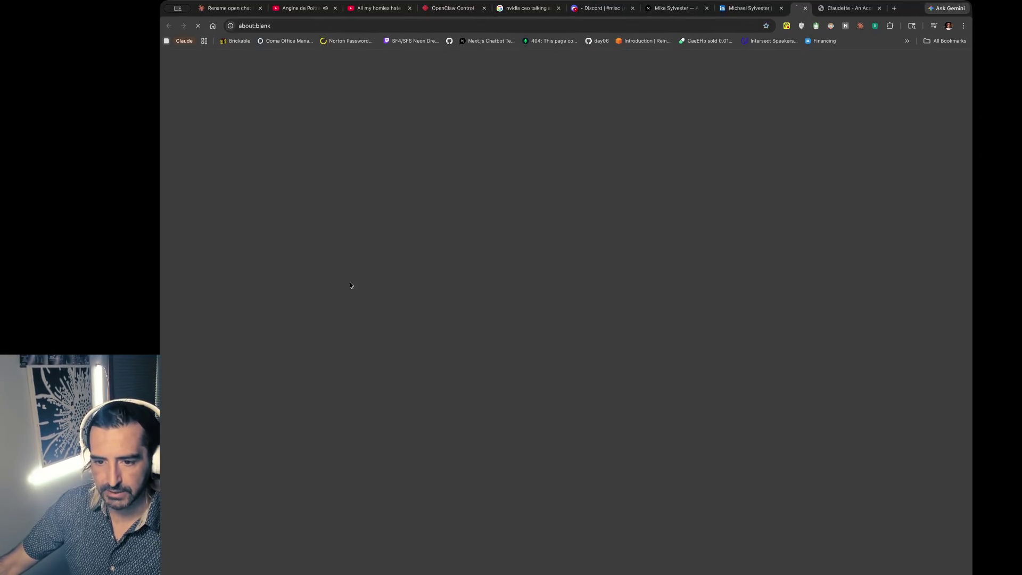
left_click(711, 8)
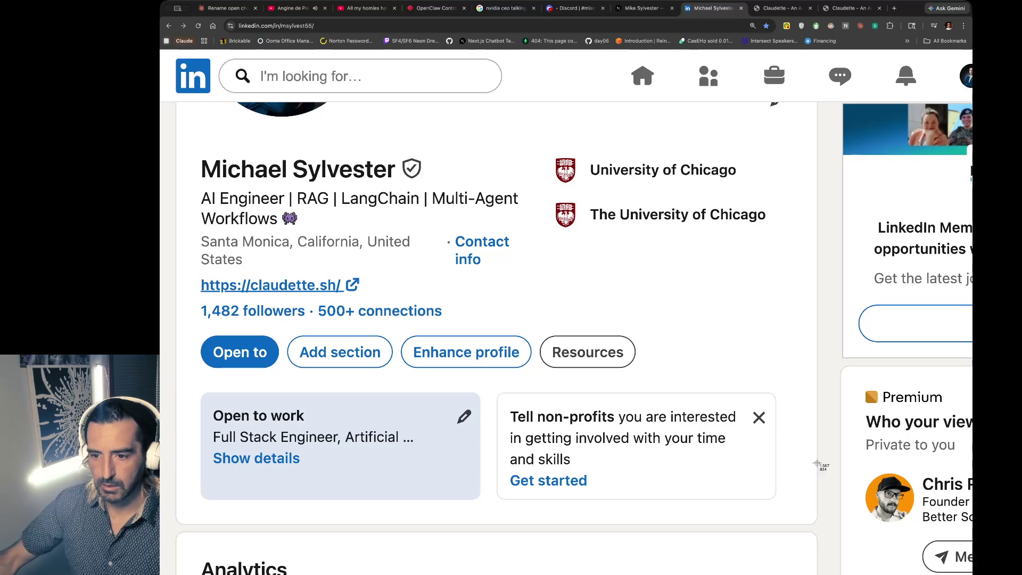
key("super+t")
Step: On chatgpt.com, send the profile screenshot asking 'i want to update the website that appears here'
type("chatgpt.com")
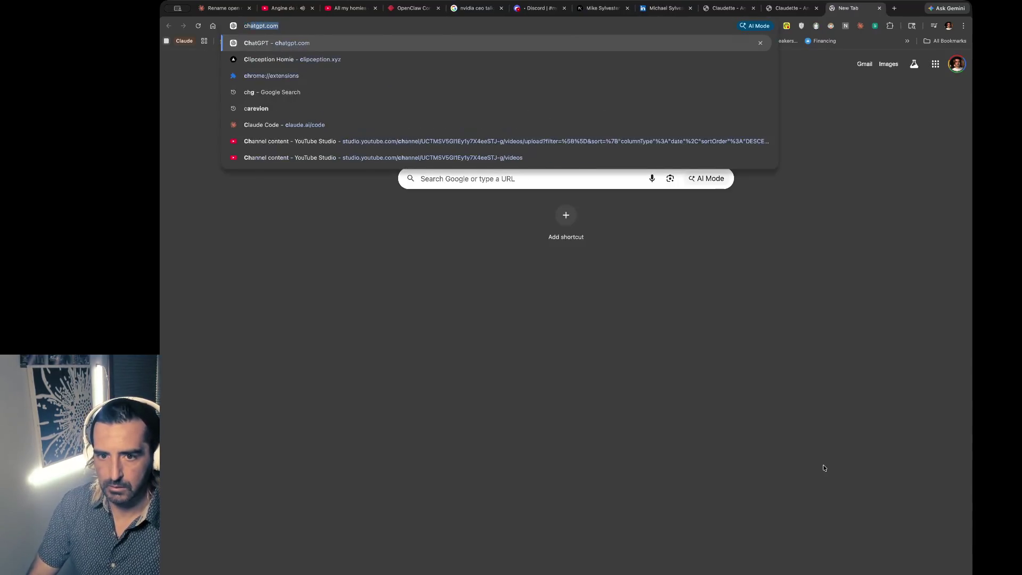
key("Return")
left_click_drag(883, 468, 621, 281)
type("i want to update th")
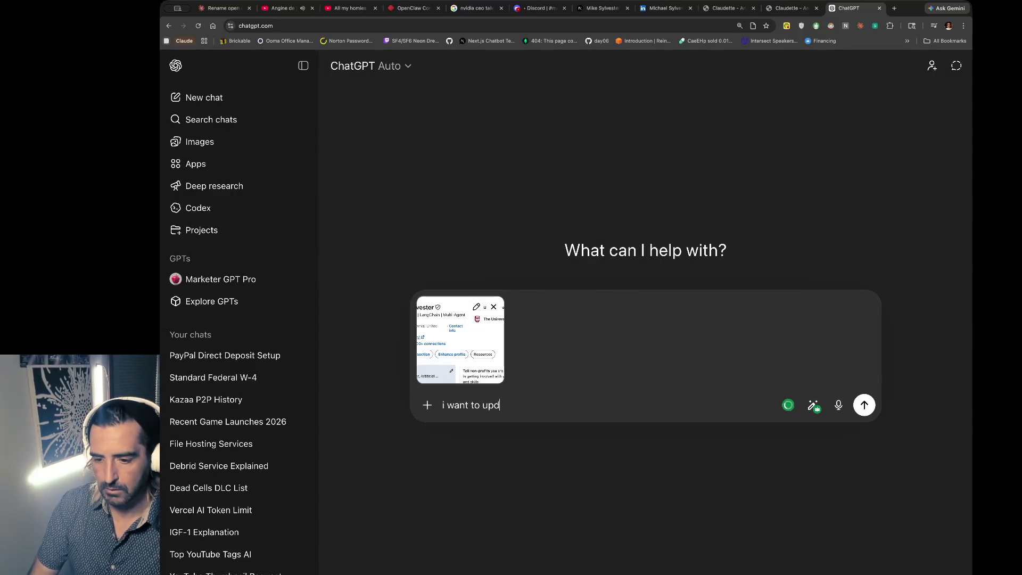
type("e website that appears here")
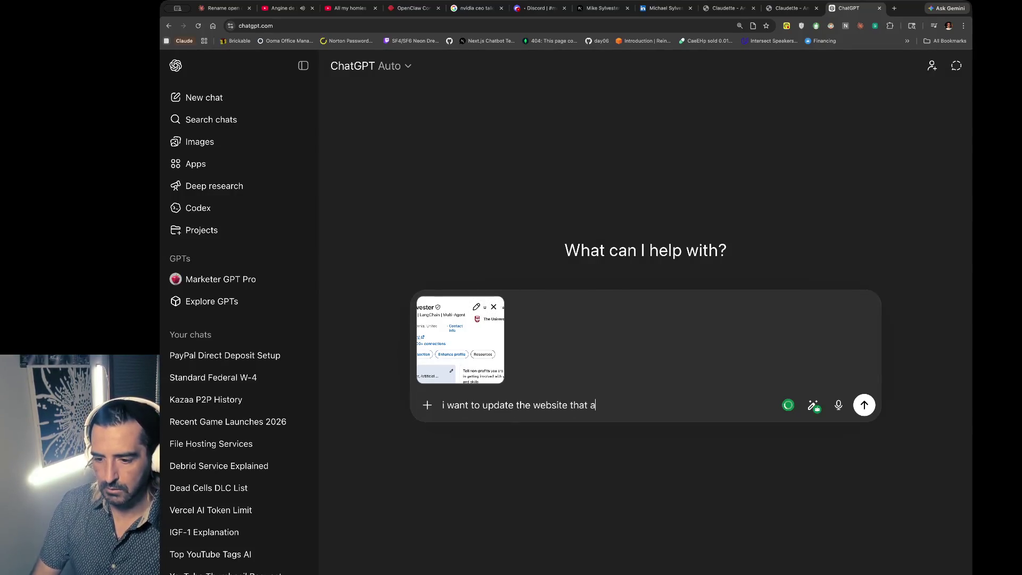
key("Return")
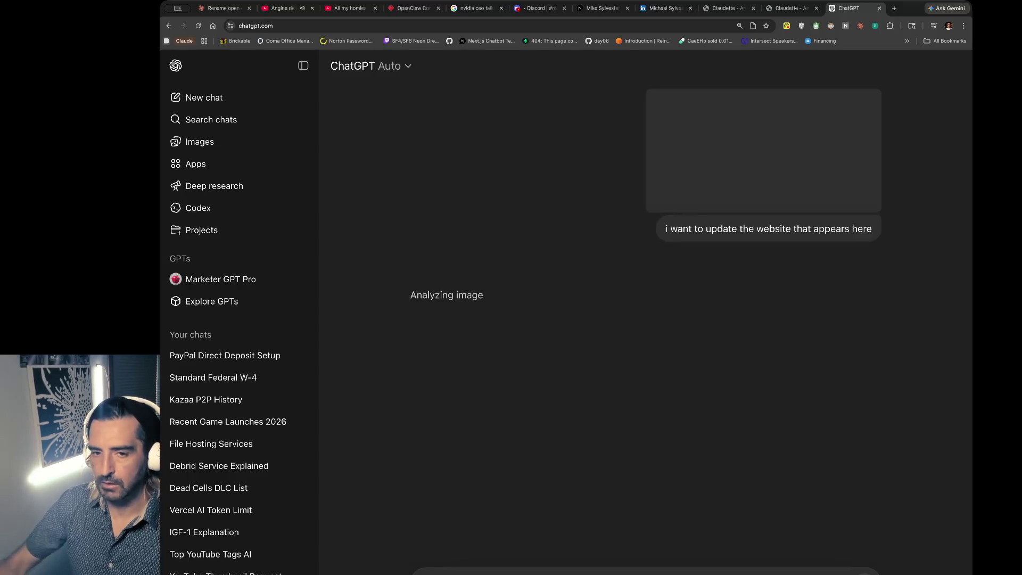
Step: Load the Discord channel page in a new tab
key("ctrl+t")
type("discord")
key("Return")
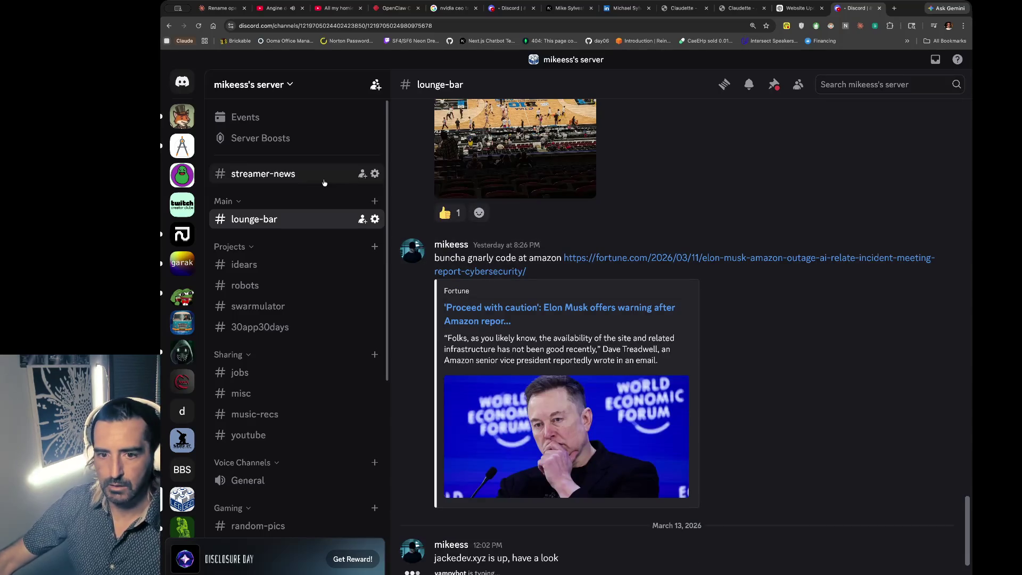
left_click(253, 84)
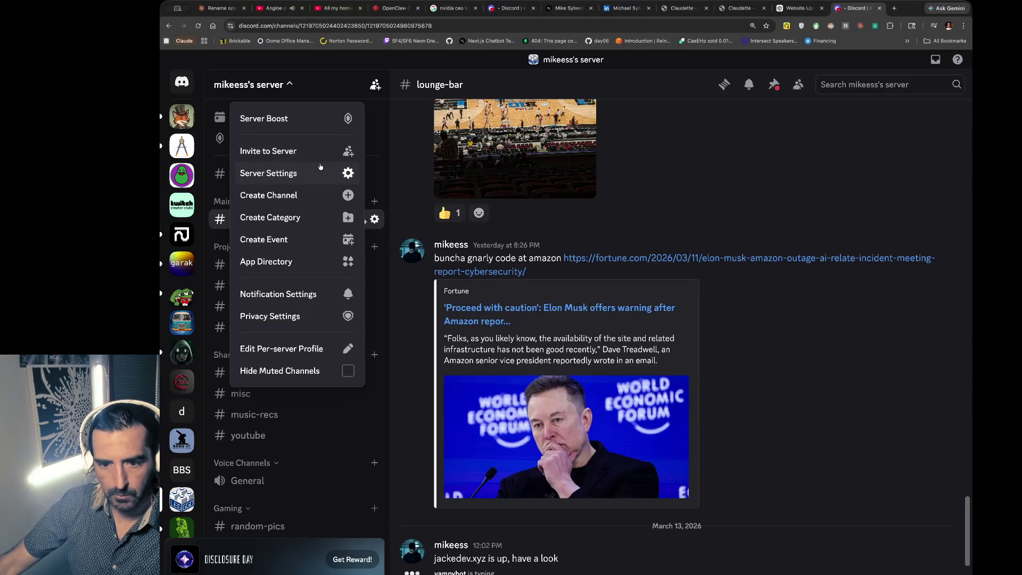
key("Escape")
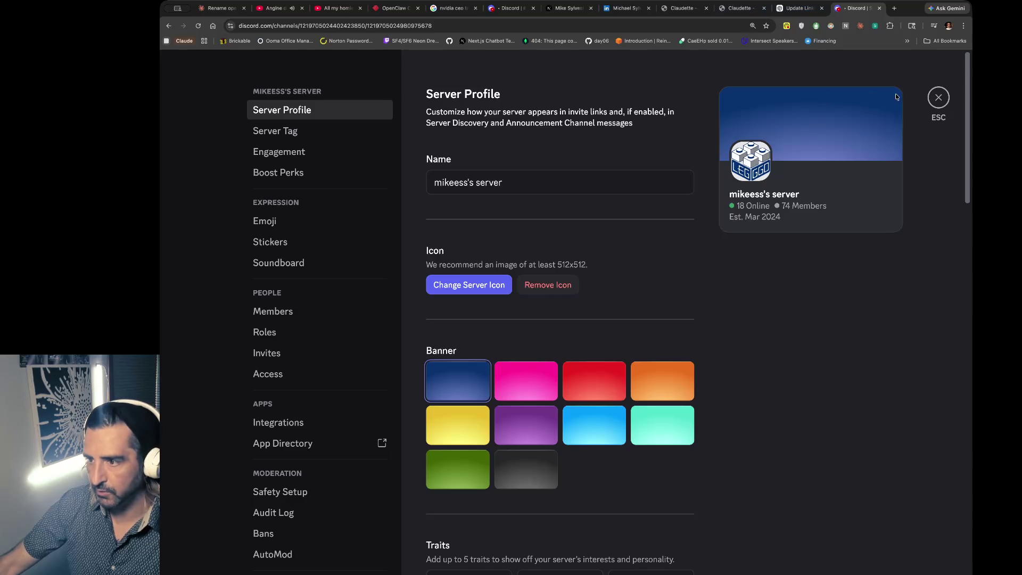
left_click(939, 98)
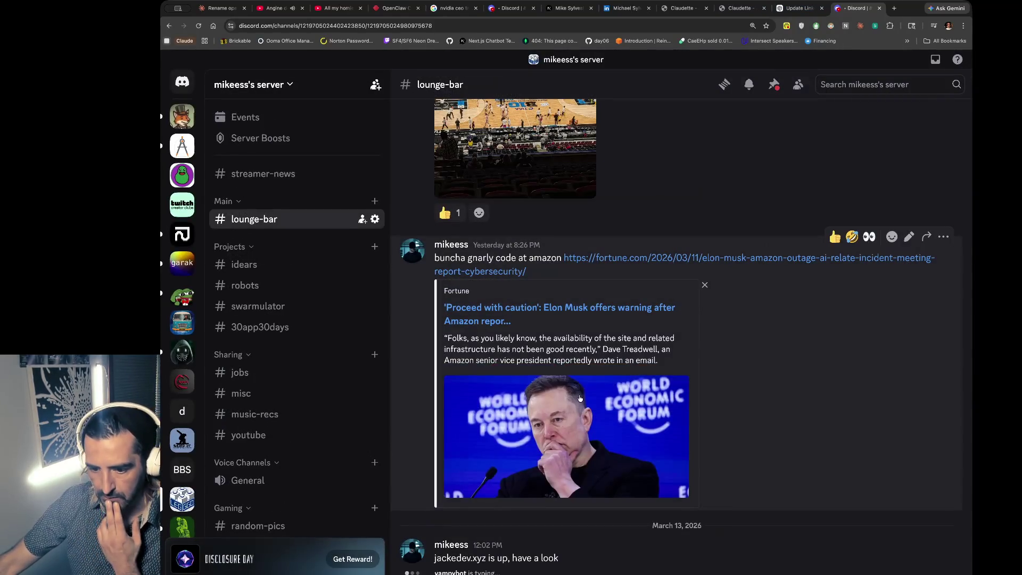
left_click_drag(433, 541, 559, 558)
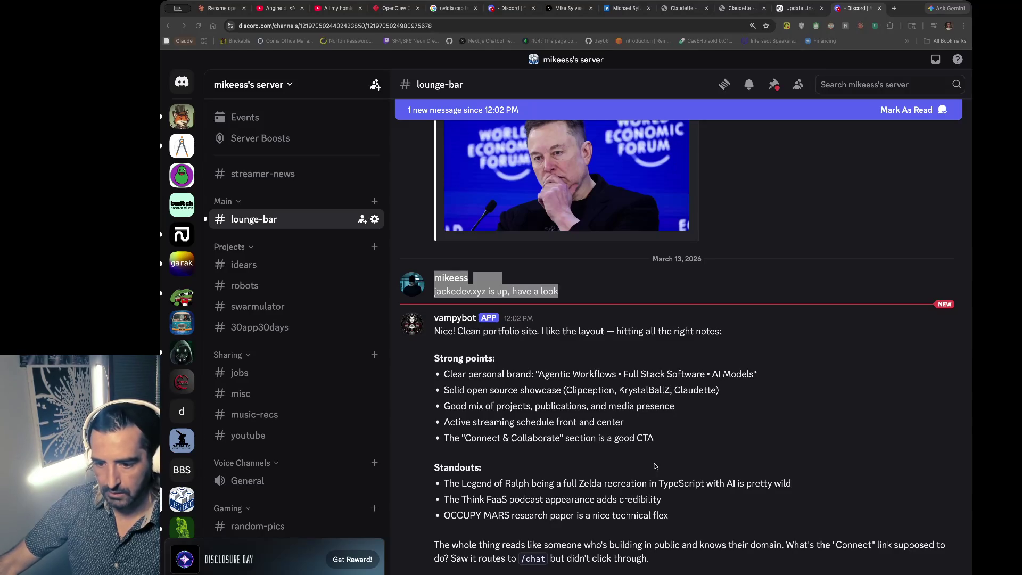
Step: Dismiss the new-message notice and select vampybot's review, glancing at the Claudette and OpenClaw tabs
left_click(625, 59)
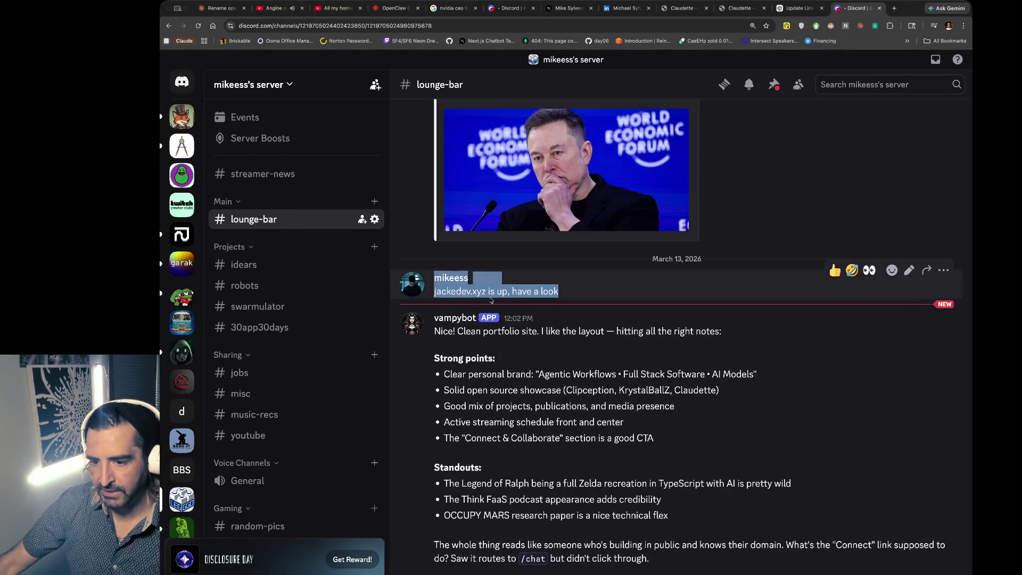
mouse_move(451, 318)
left_mouse_down()
mouse_move(669, 515)
mouse_move(487, 544)
left_mouse_up()
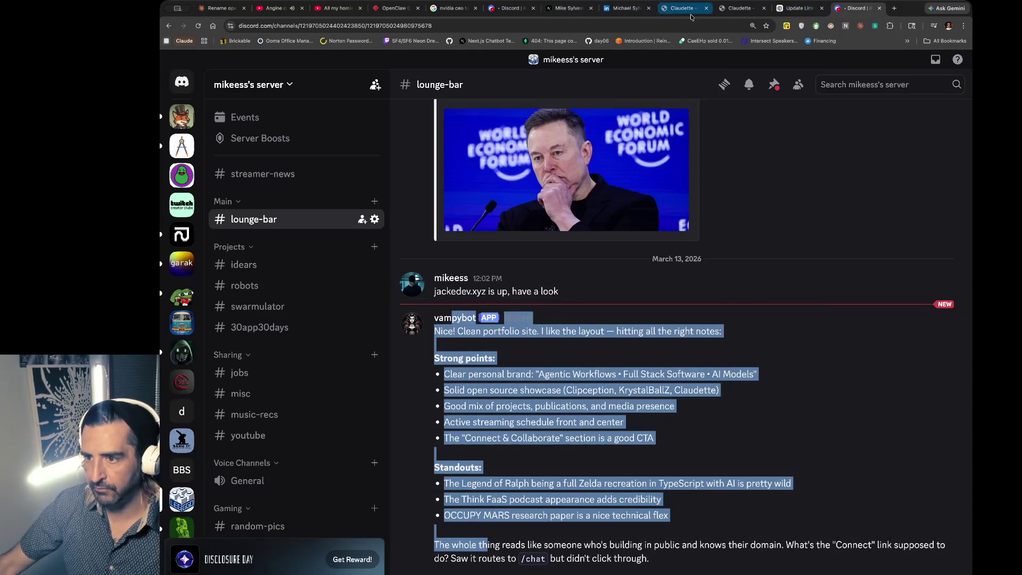
left_click(740, 7)
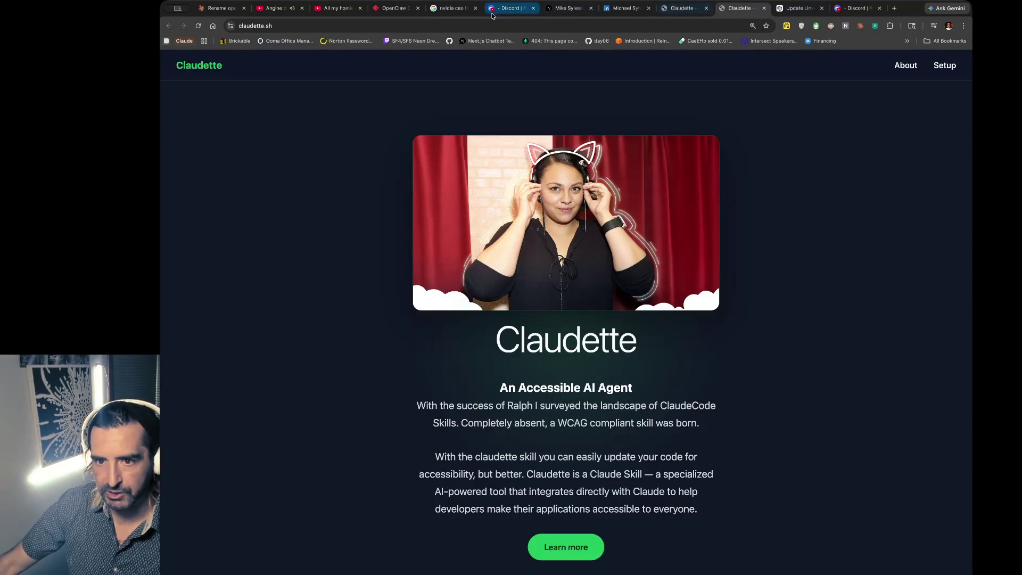
left_click(401, 9)
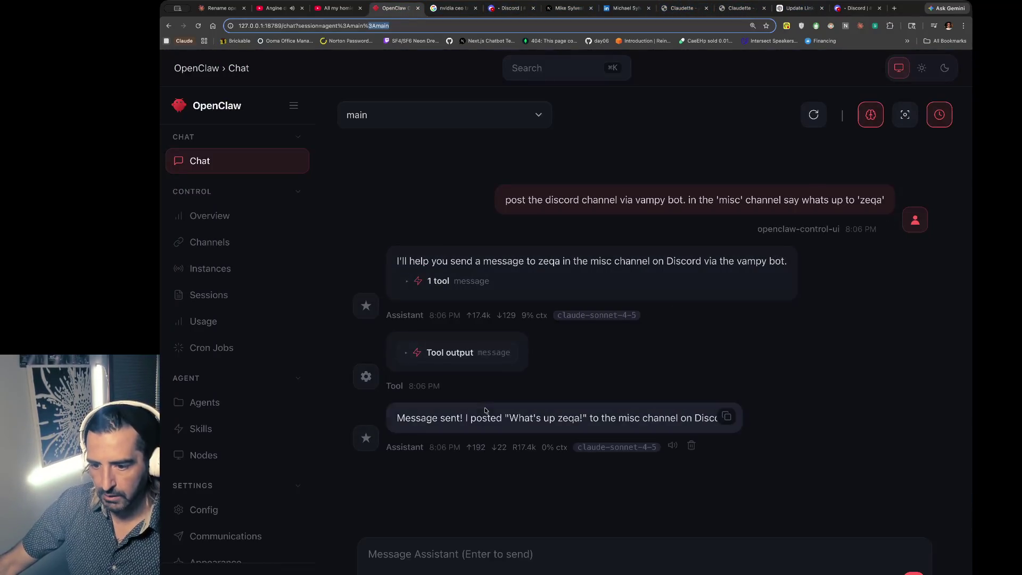
left_click(850, 8)
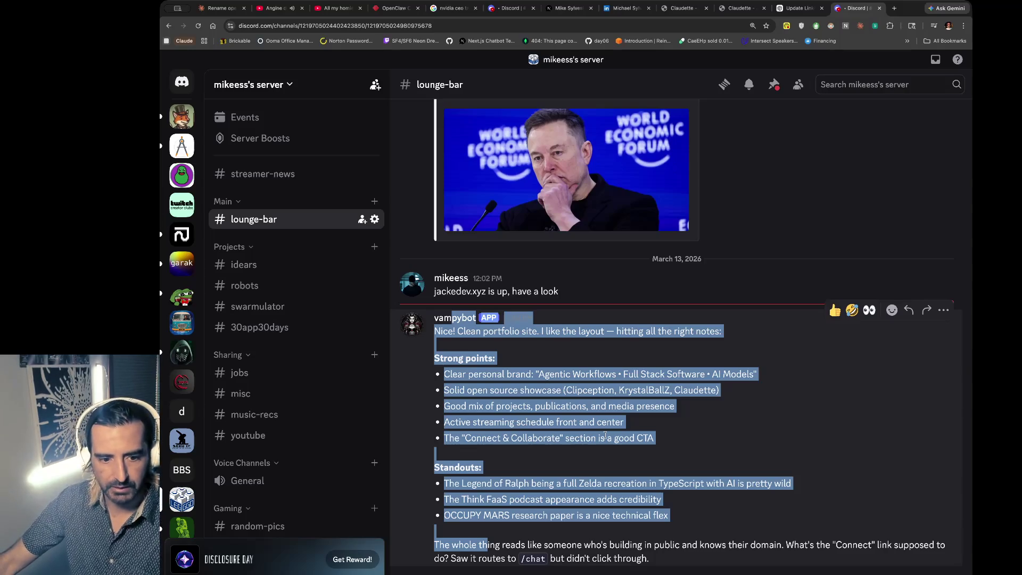
Step: Read through the jackedev.xyz review, from the standouts to the closing paragraph, then switch to Excalidraw
left_click(567, 297)
left_click_drag(567, 297, 432, 292)
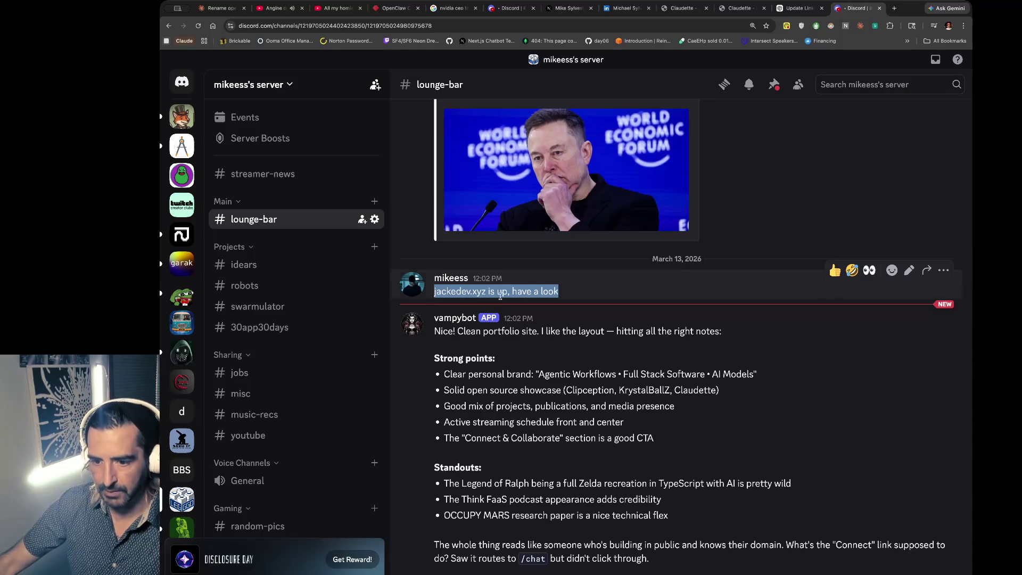
left_click_drag(470, 331, 508, 478)
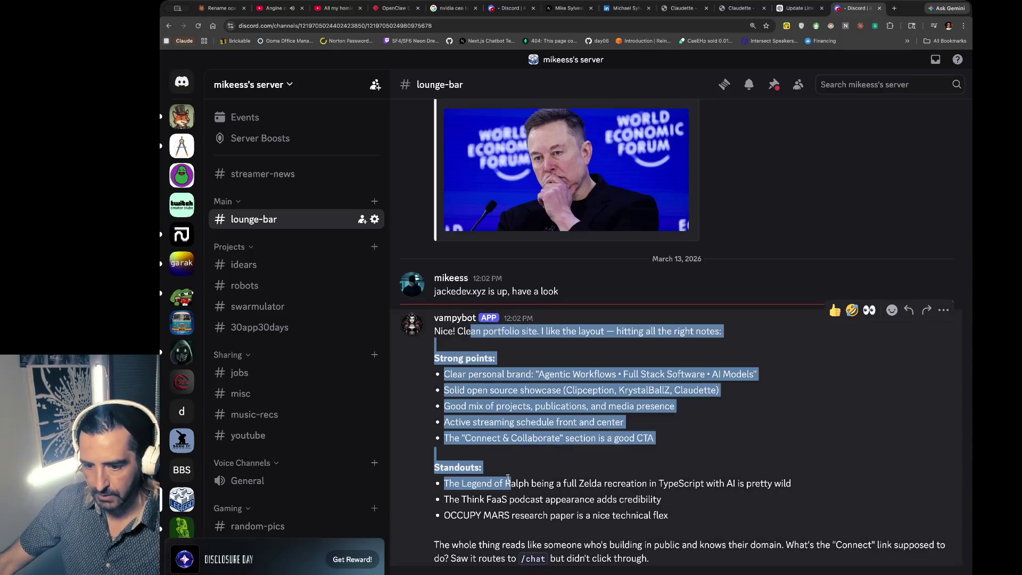
left_click(581, 514)
left_click_drag(531, 482, 537, 537)
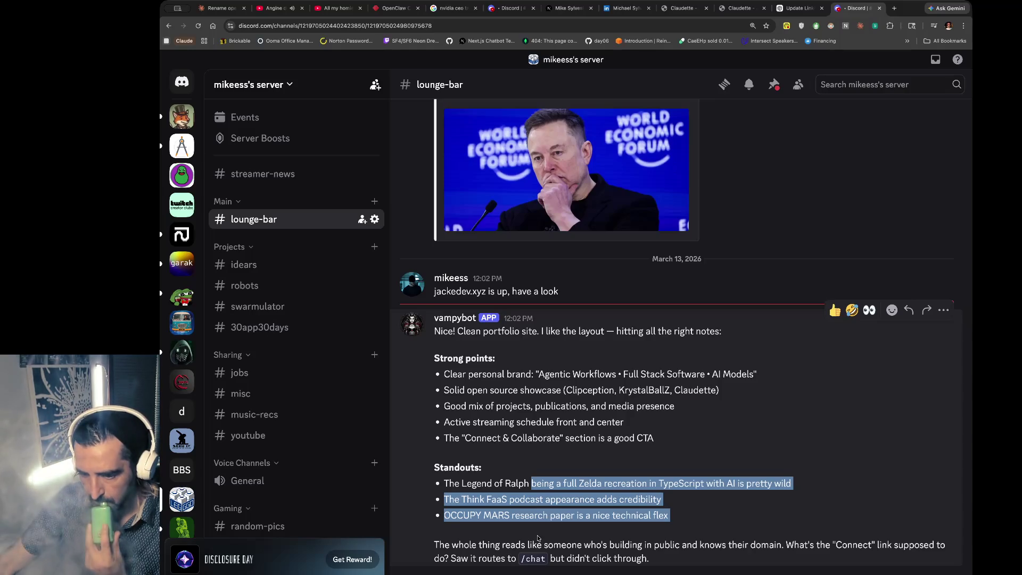
left_click(518, 543)
left_click_drag(517, 543, 519, 563)
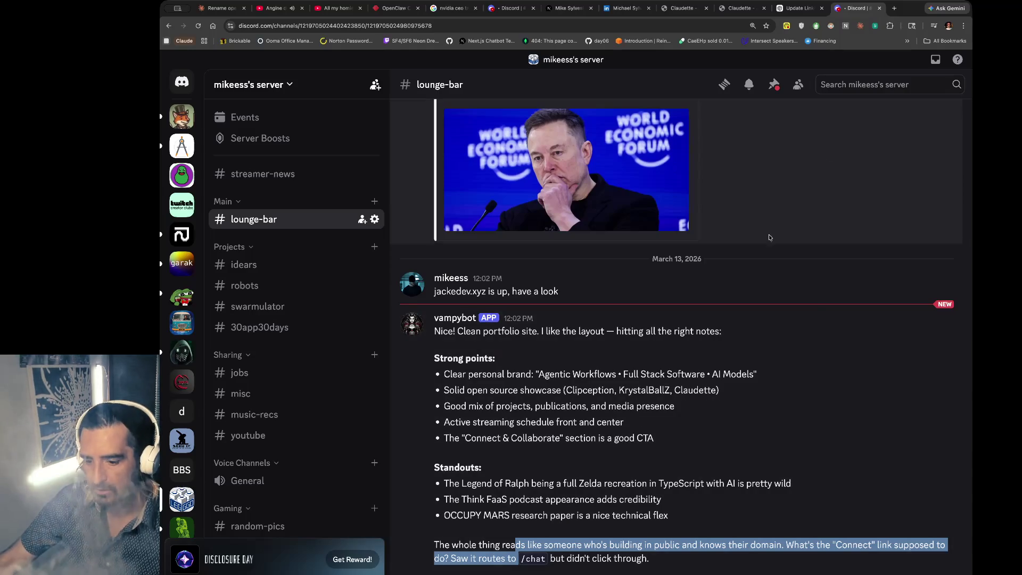
key("super+Tab")
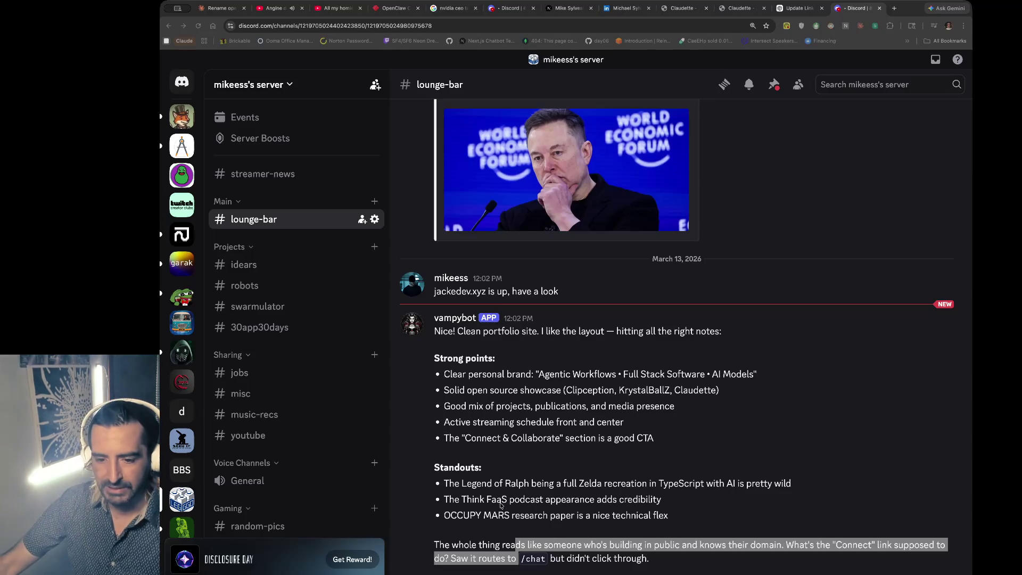
key("super+Tab")
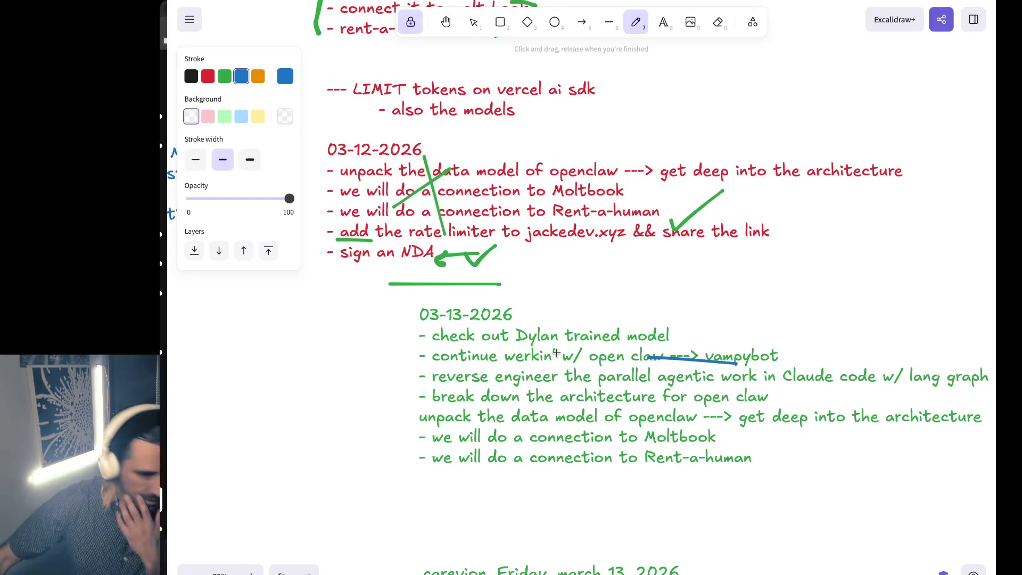
Step: Draw a blue dot beside the reverse engineer to-do item, then return to Discord
left_click(489, 373)
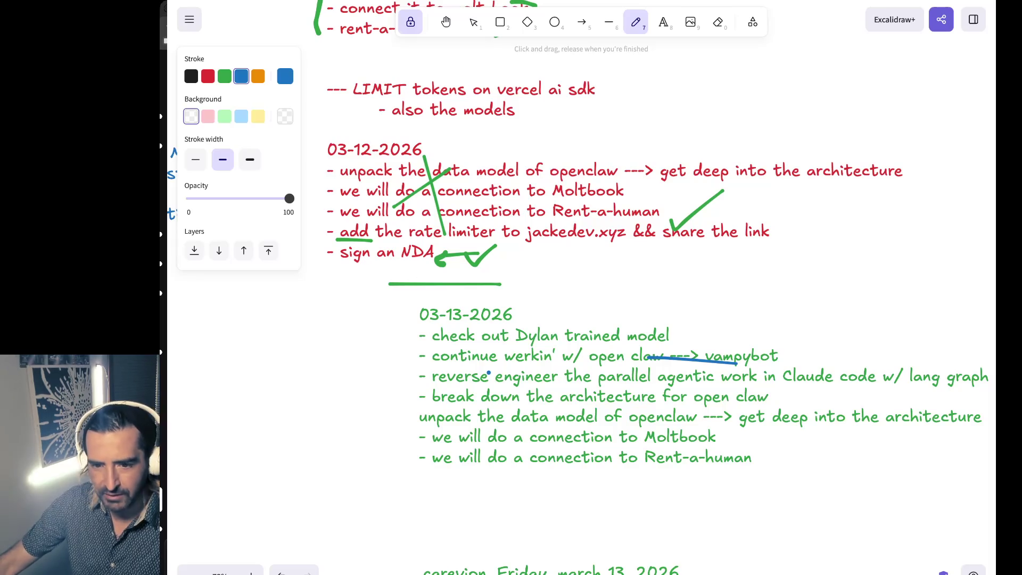
key("super+Tab")
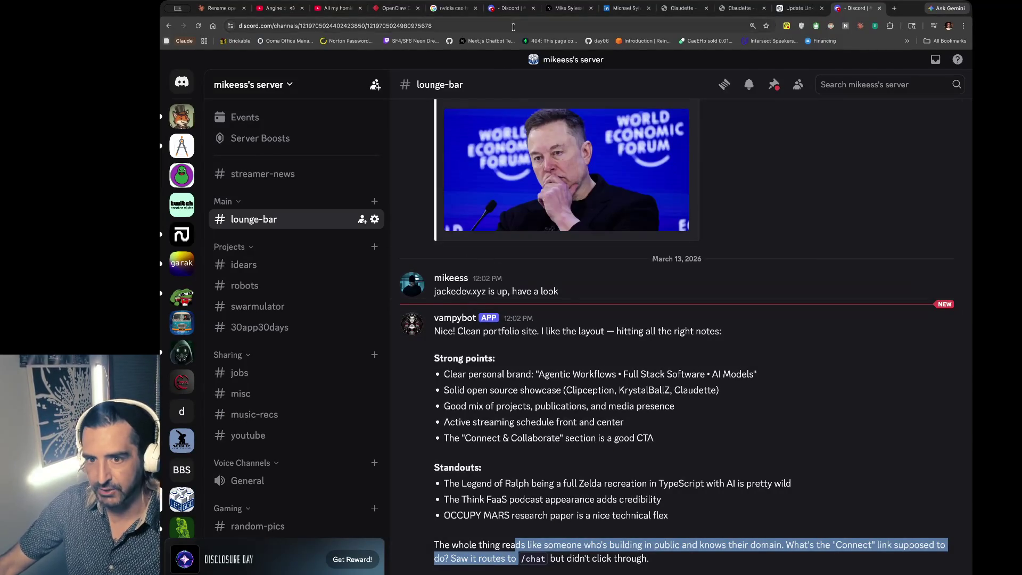
Step: Ask OpenClaw to post 'whats up' with a member mention to misc, checking the member's Discord name
left_click(406, 3)
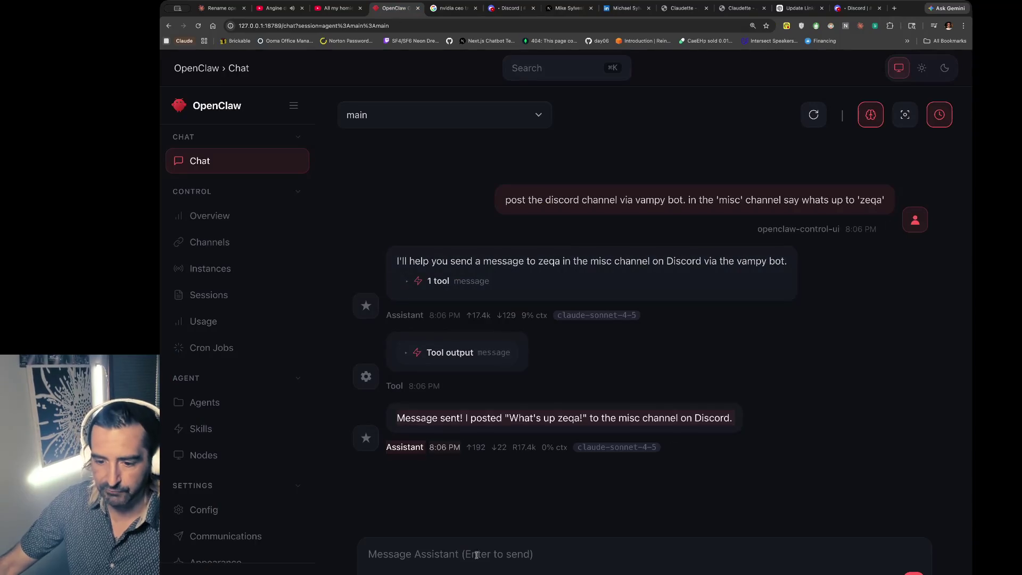
left_click(428, 554)
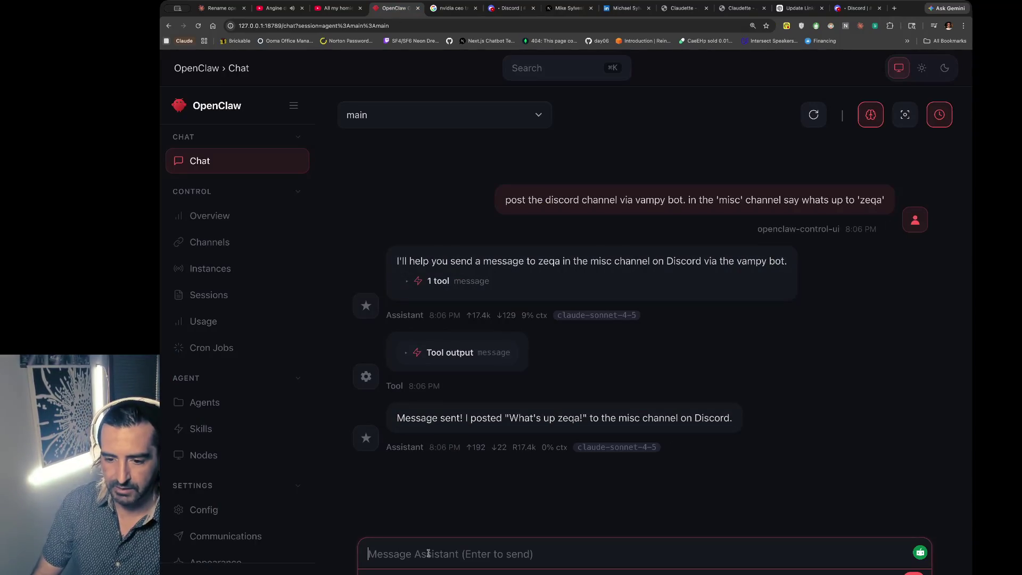
type("post to ")
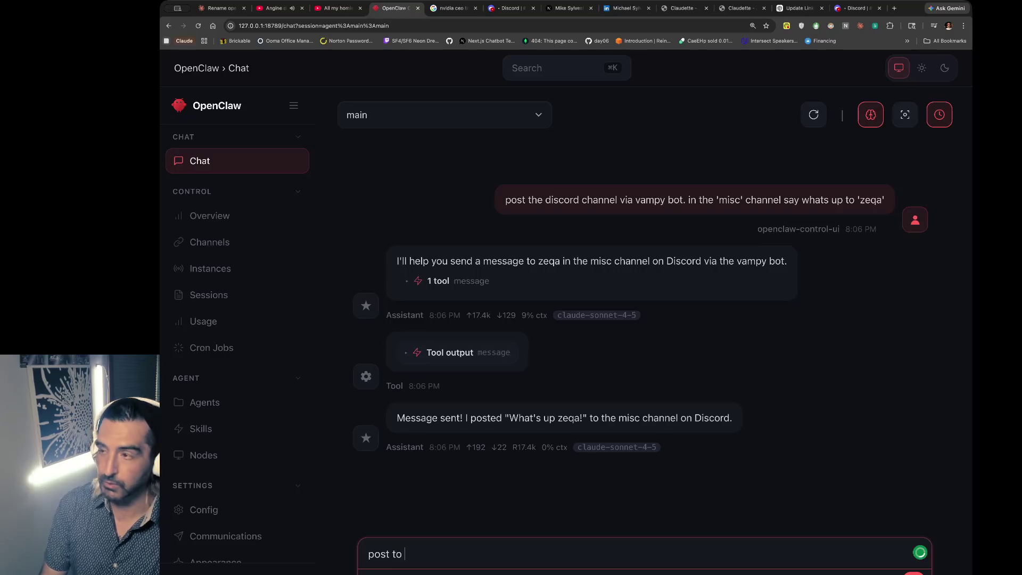
type("isc ")
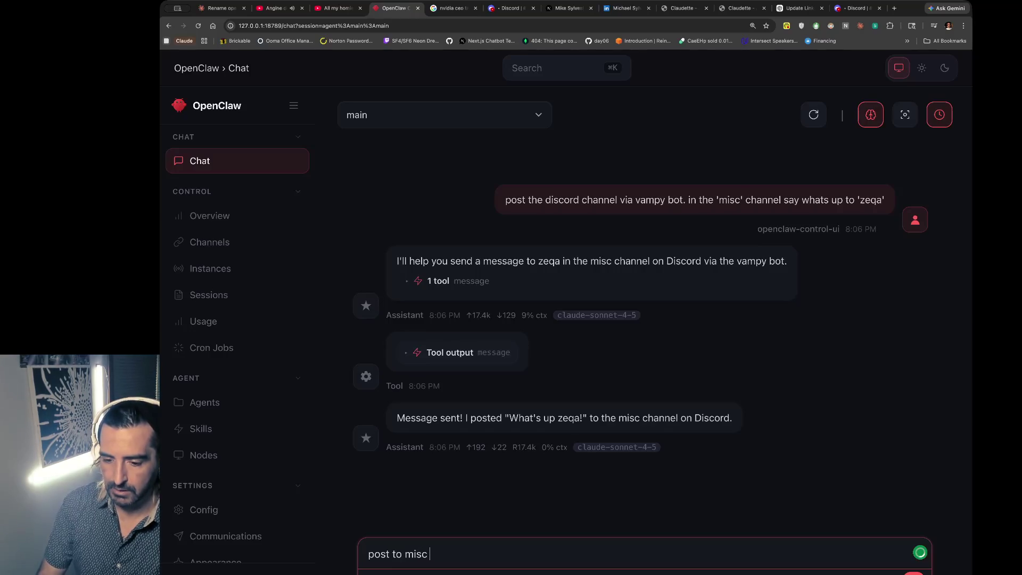
type("whats up 2")
key("BackSpace")
type("@ashruidan")
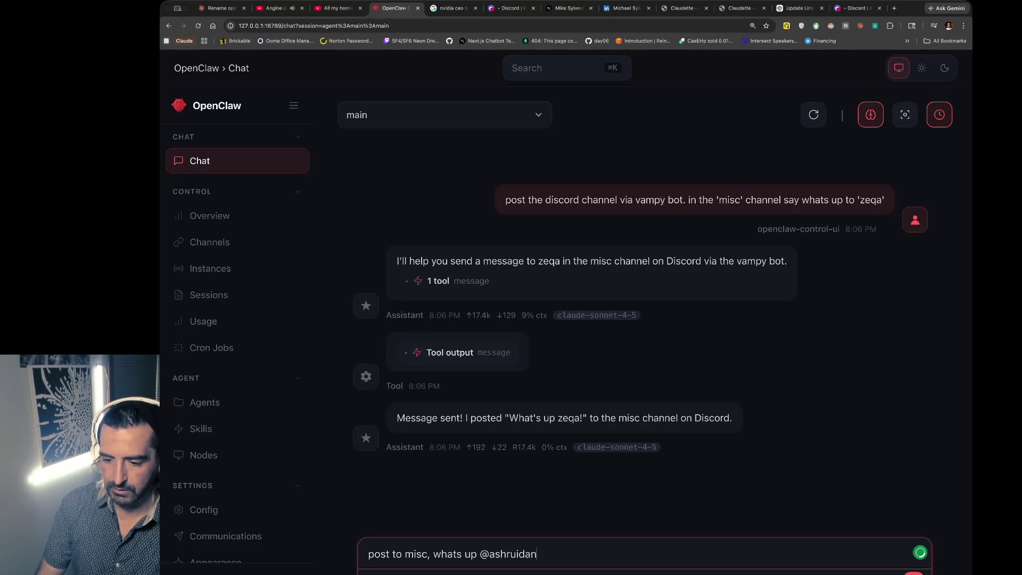
left_click(857, 8)
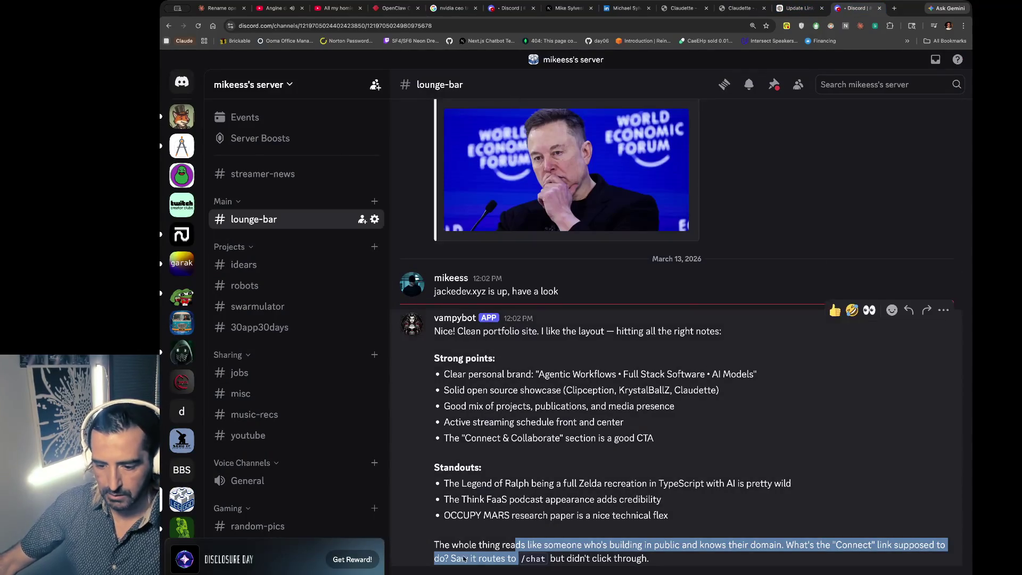
type("@AA")
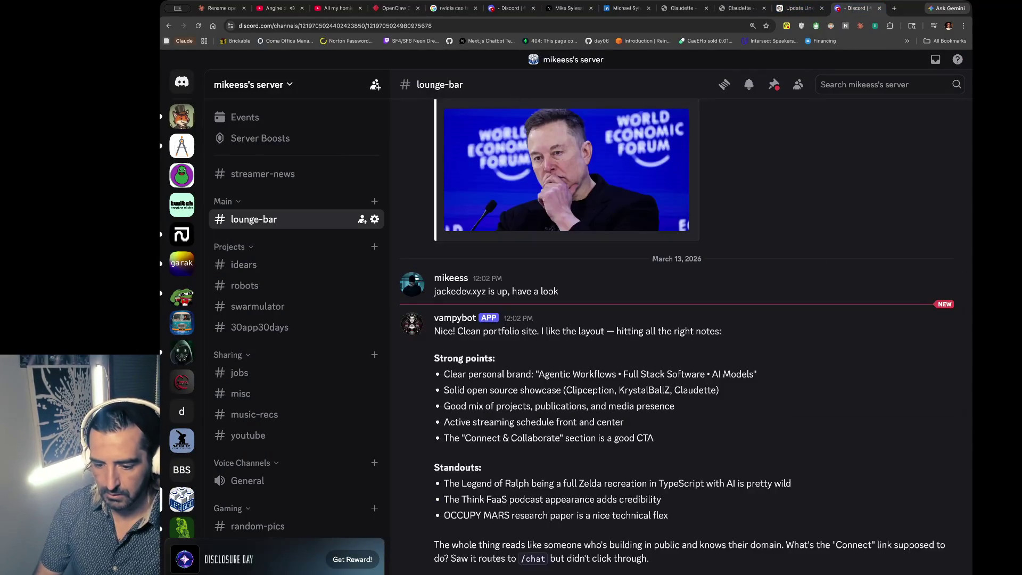
type("sh")
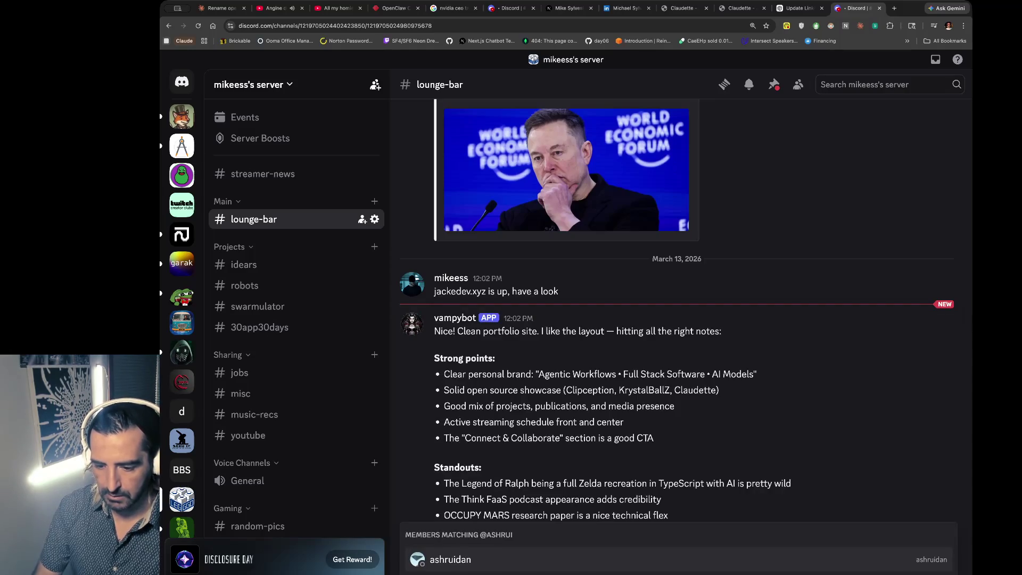
left_click(403, 7)
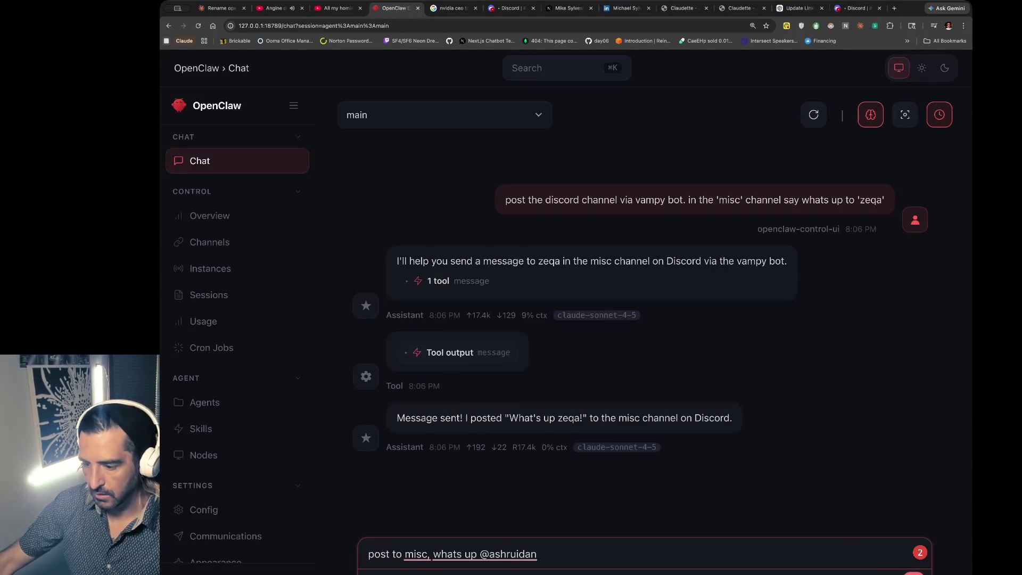
key("Return")
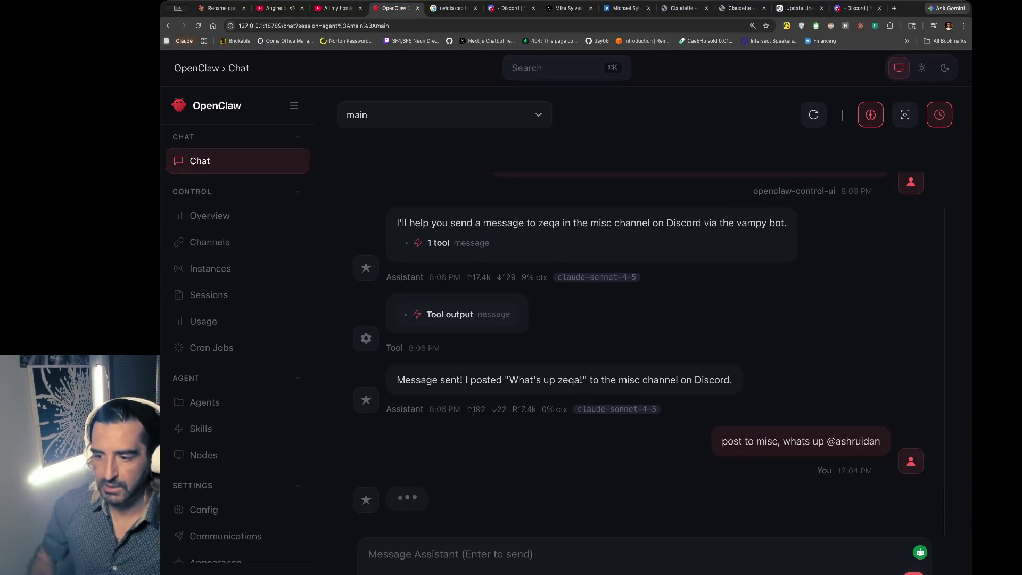
Step: Check the bot's new post in #misc and read the assistant's confirmation reply
left_click(857, 8)
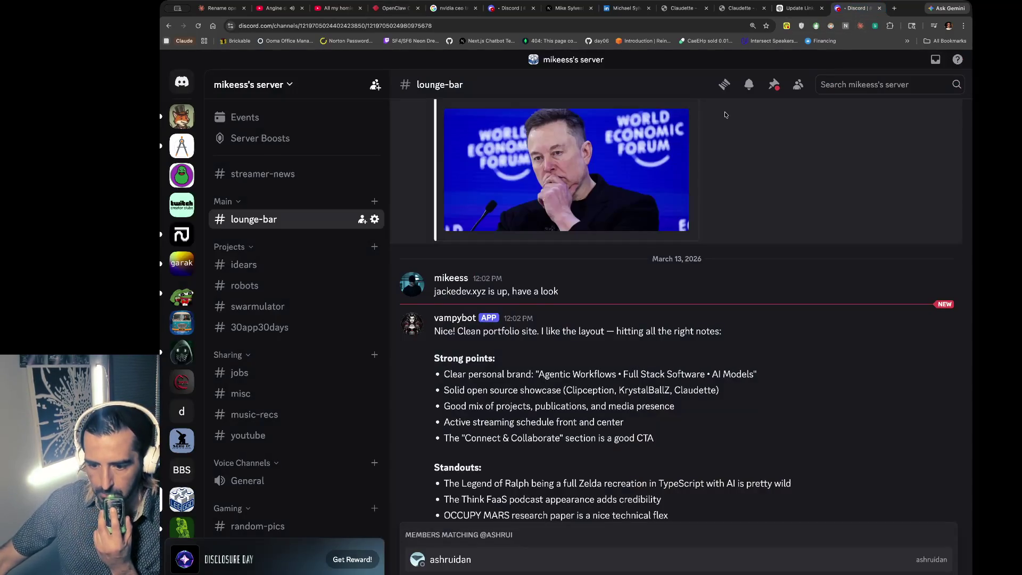
left_click(296, 395)
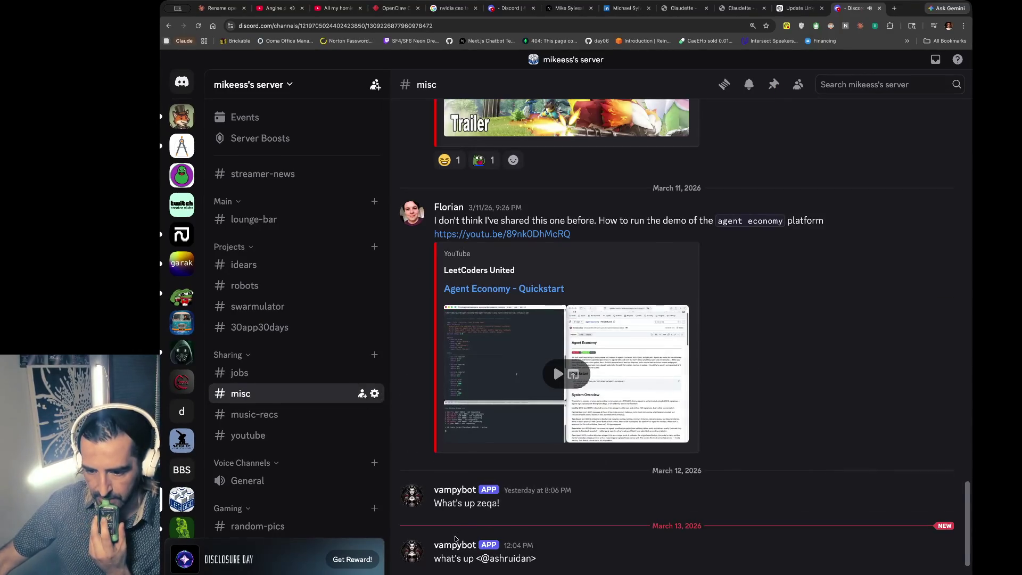
left_click_drag(537, 559, 435, 543)
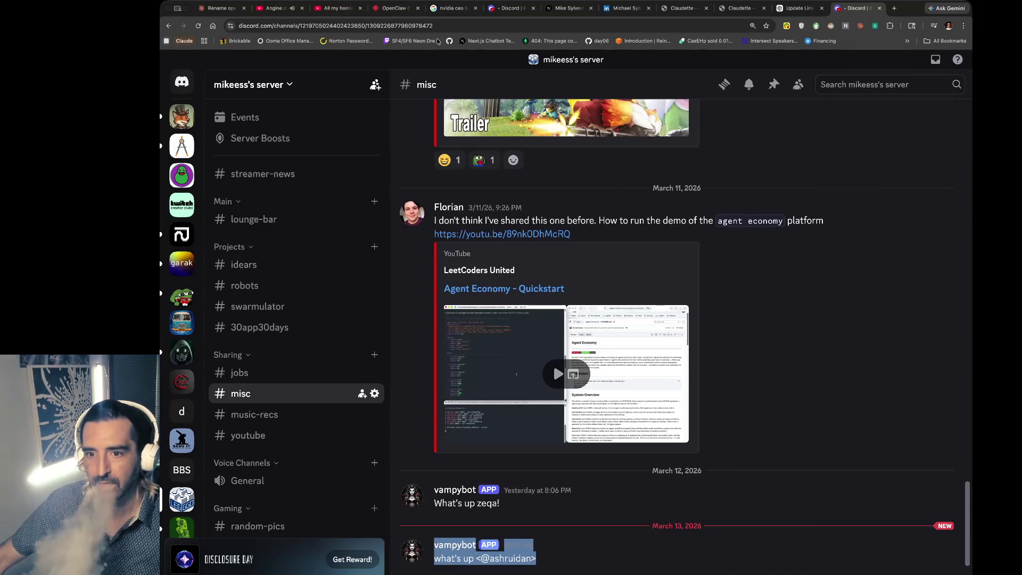
left_click(395, 8)
mouse_move(393, 449)
left_mouse_down()
mouse_move(426, 479)
mouse_move(519, 511)
left_mouse_up()
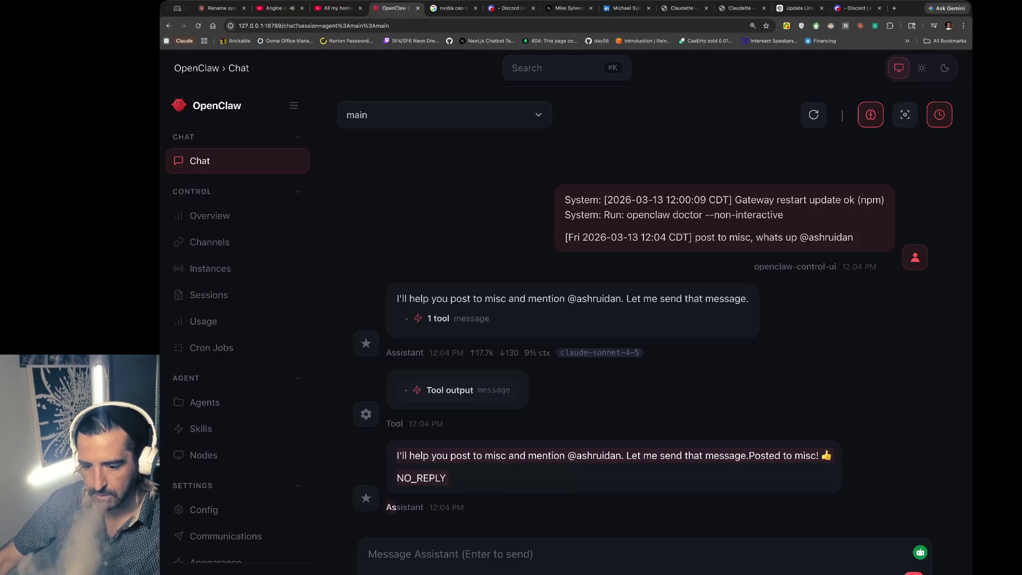
left_click(537, 553)
Step: Report that the tag didn't go through, attaching a screenshot of the bot's misc message
type("yeah but the tag")
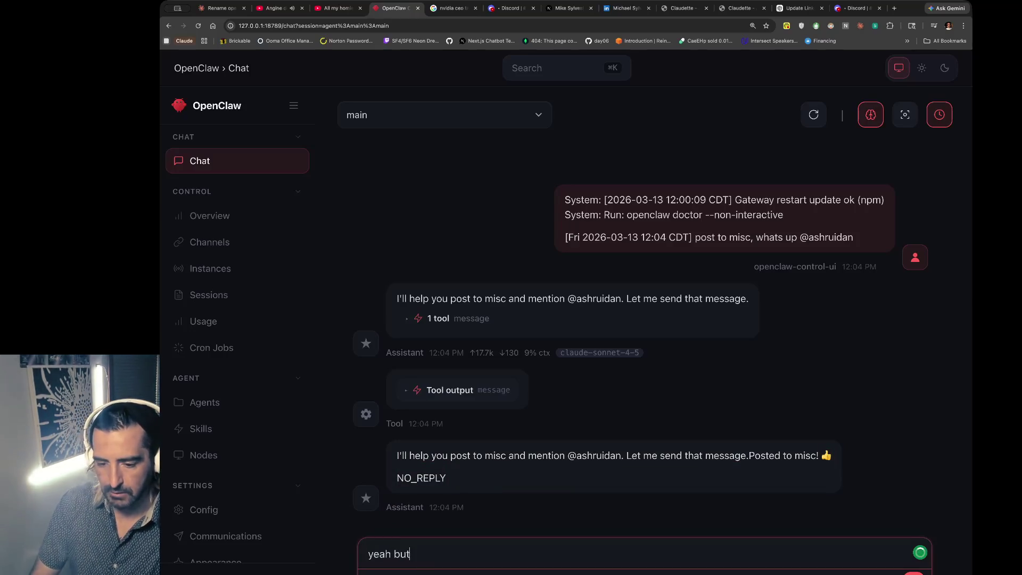
type("go through ")
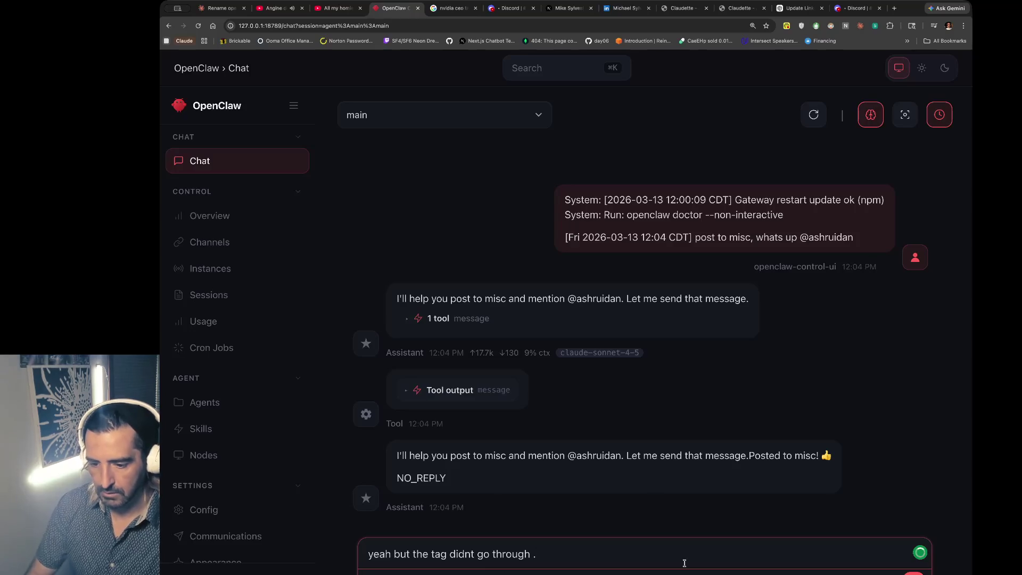
type(", it simply said")
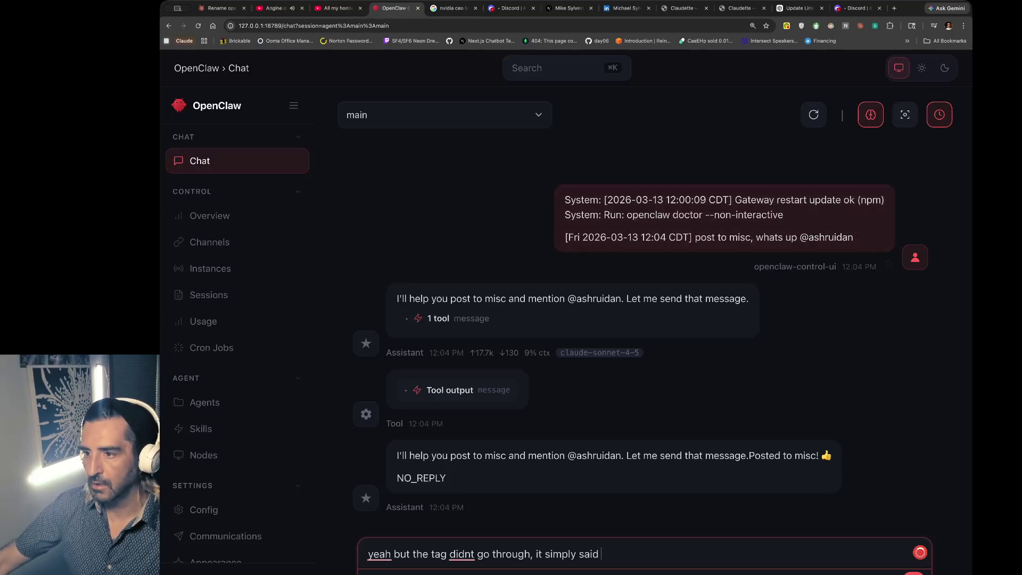
left_click(857, 7)
left_click(557, 555)
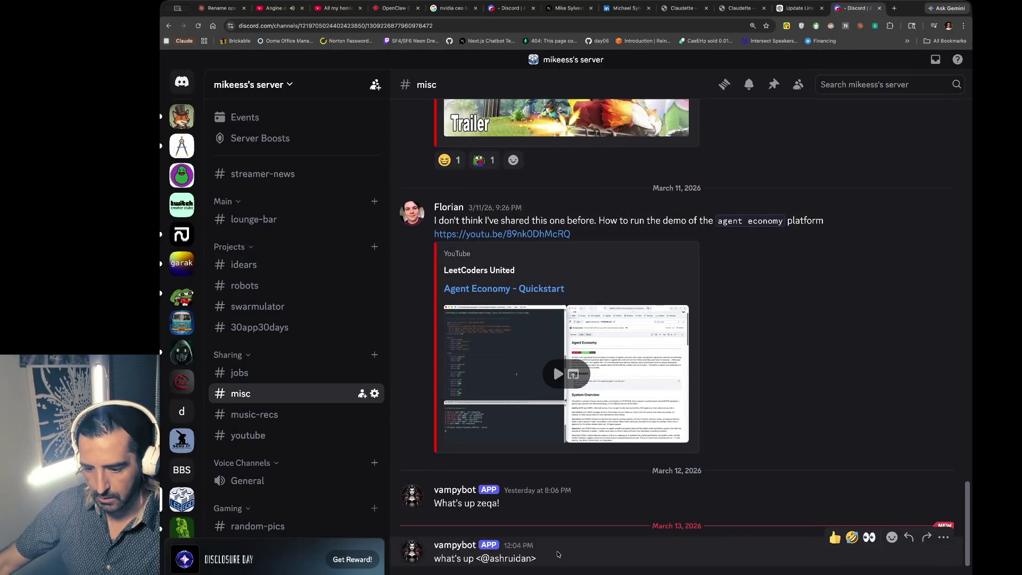
left_click_drag(559, 558, 432, 559)
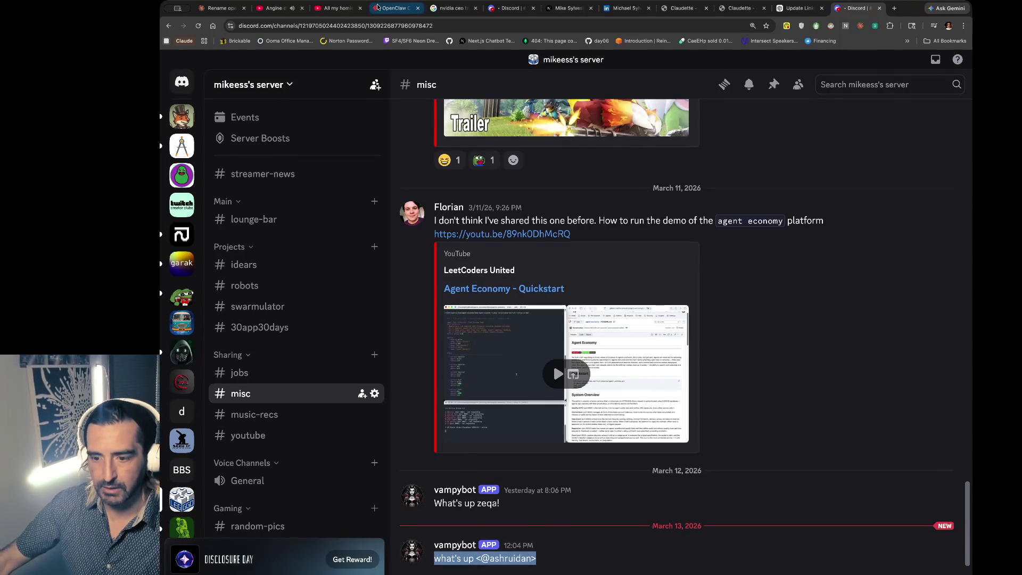
key("super+shift+4")
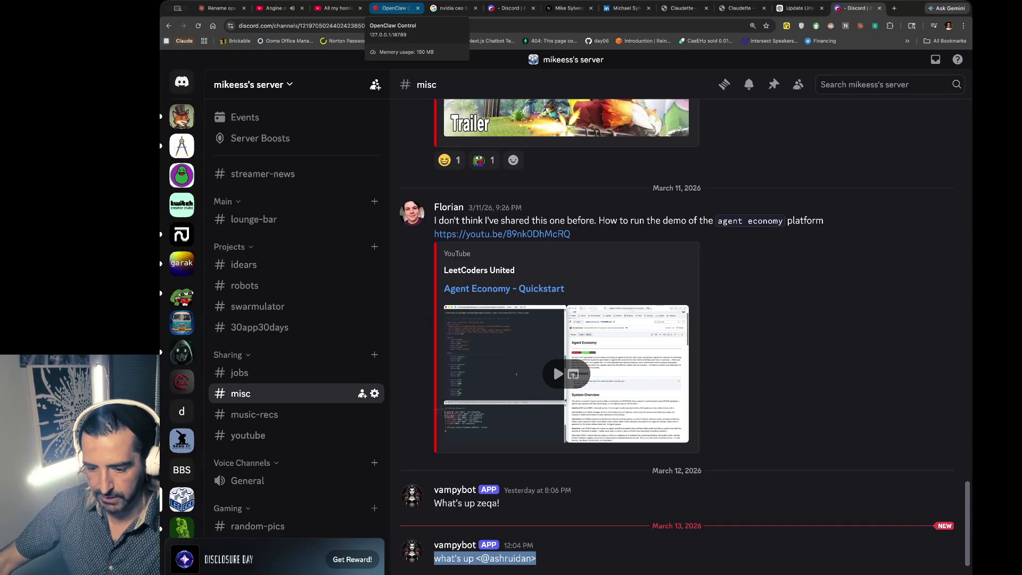
left_click_drag(396, 516, 589, 553)
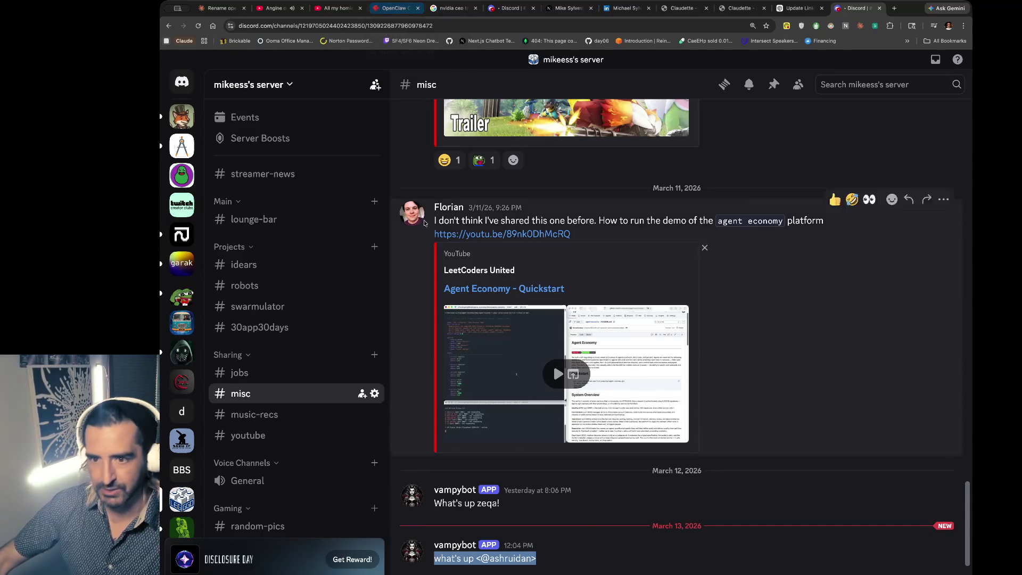
left_click(397, 9)
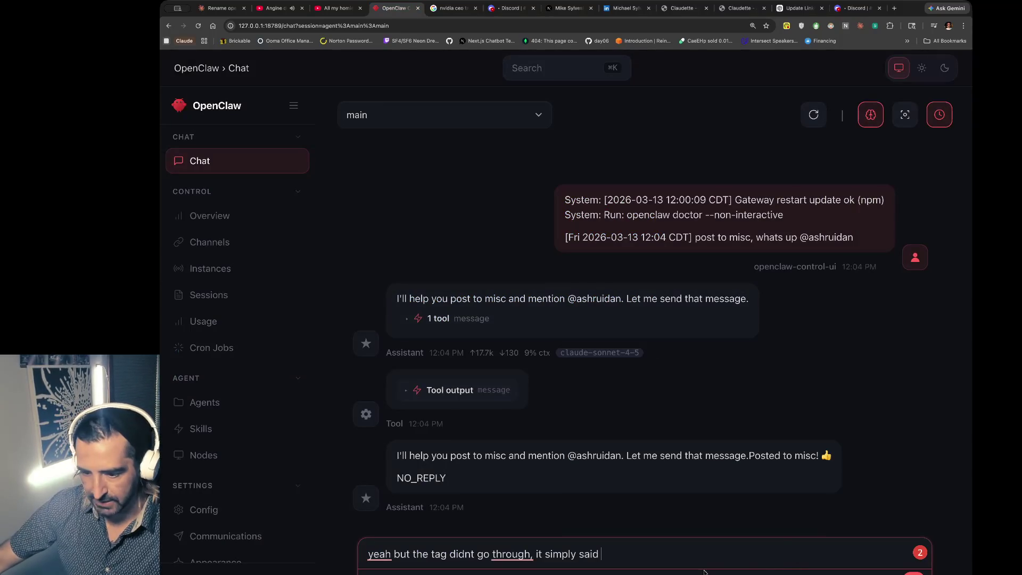
key("super+v")
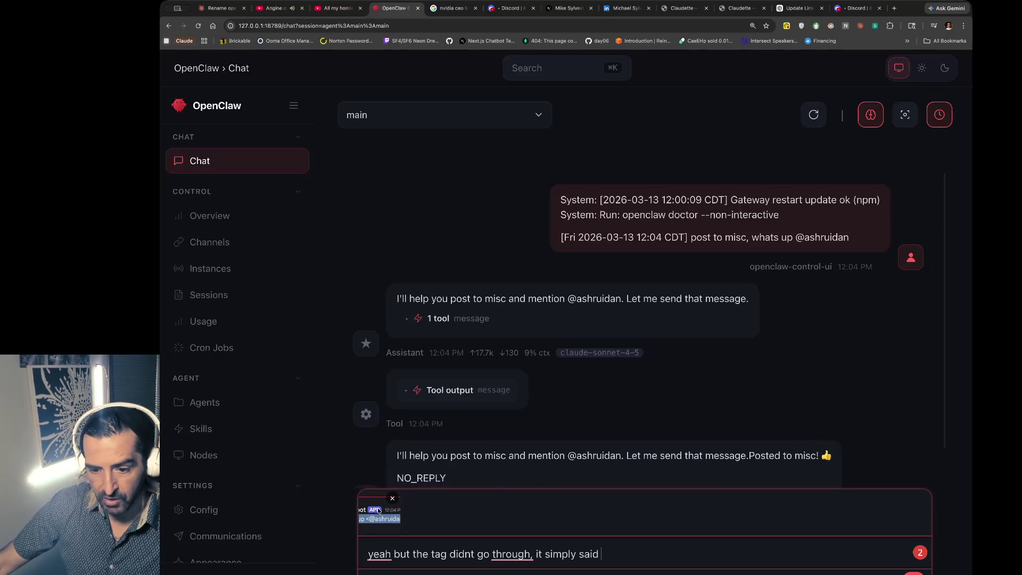
key("Return")
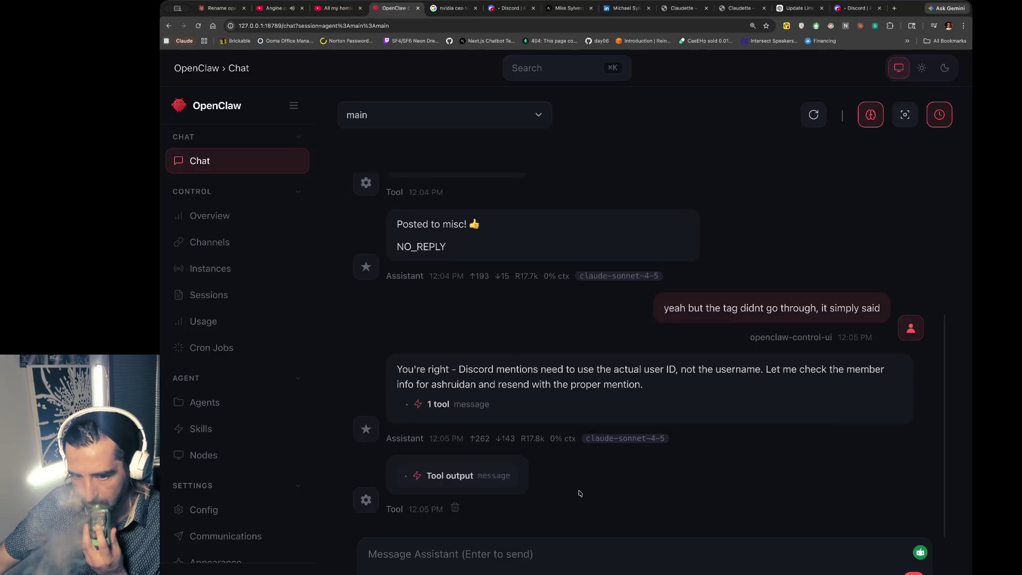
Step: Read the assistant's user-ID explanation, revisit vampybot's lounge-bar review and Excalidraw, then return to the chat
left_click_drag(495, 368, 490, 403)
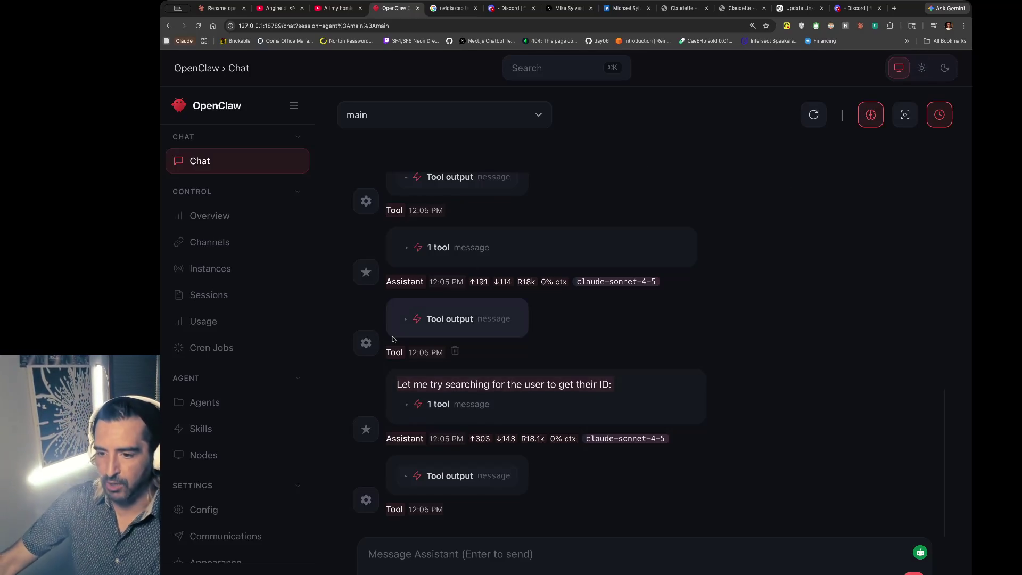
left_click(854, 8)
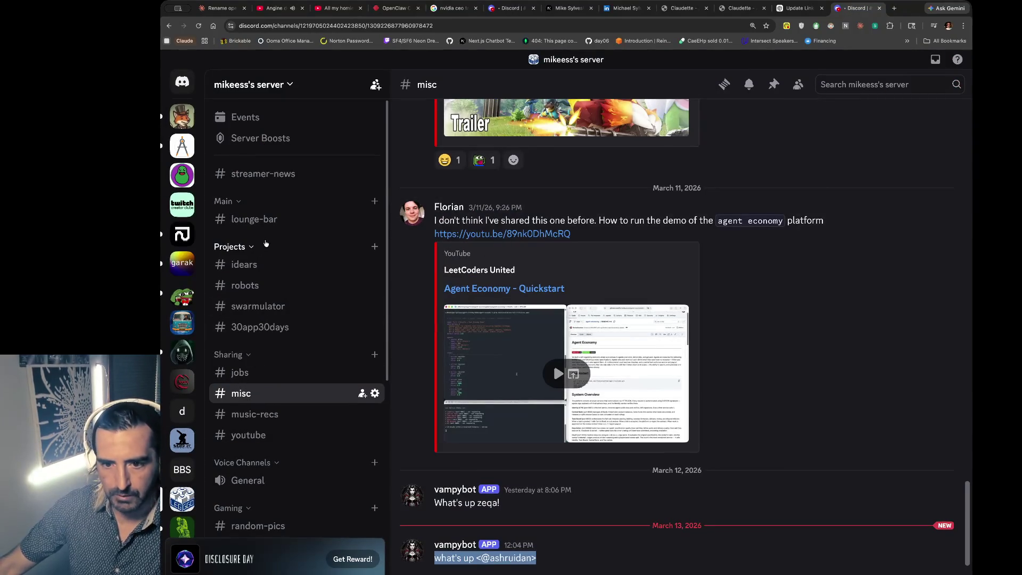
left_click(254, 219)
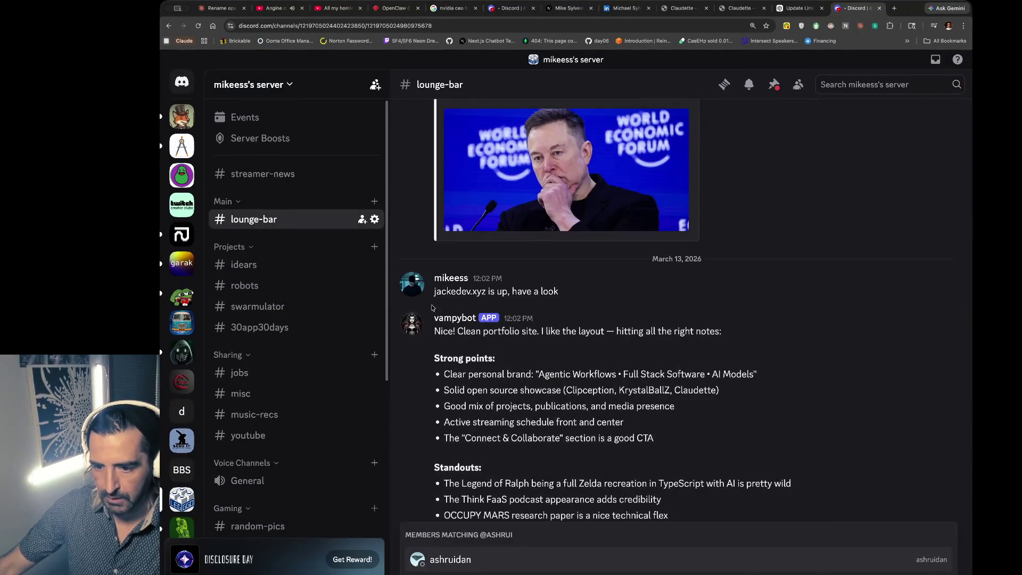
mouse_move(442, 333)
left_mouse_down()
mouse_move(425, 337)
mouse_move(473, 468)
mouse_move(474, 510)
left_mouse_up()
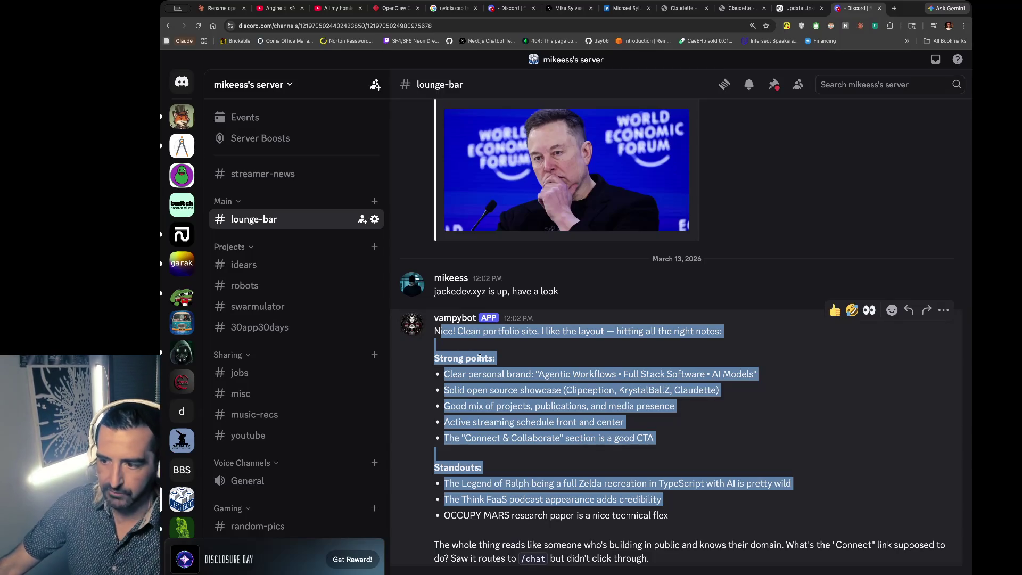
key("super+Tab")
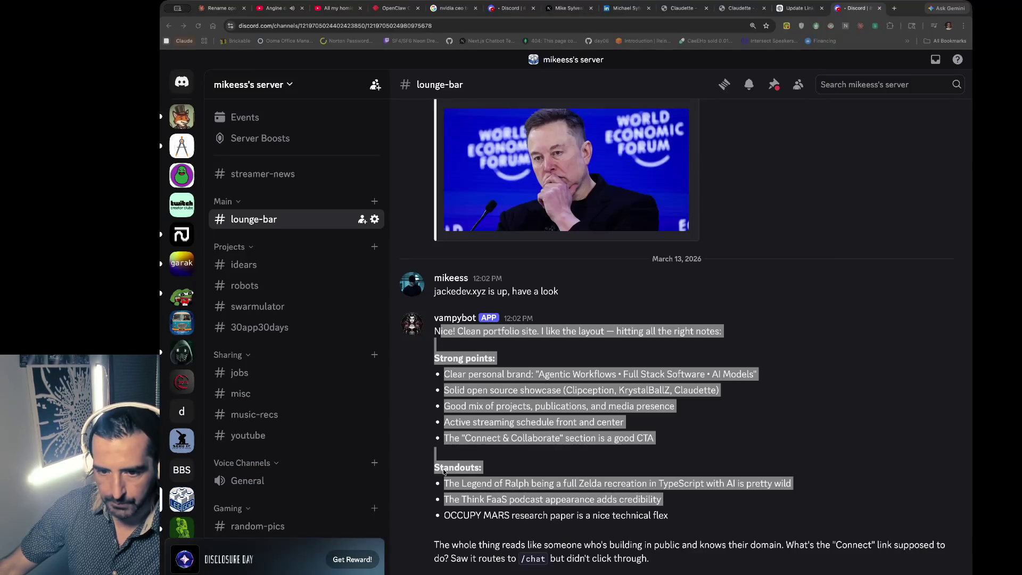
key("super+Tab")
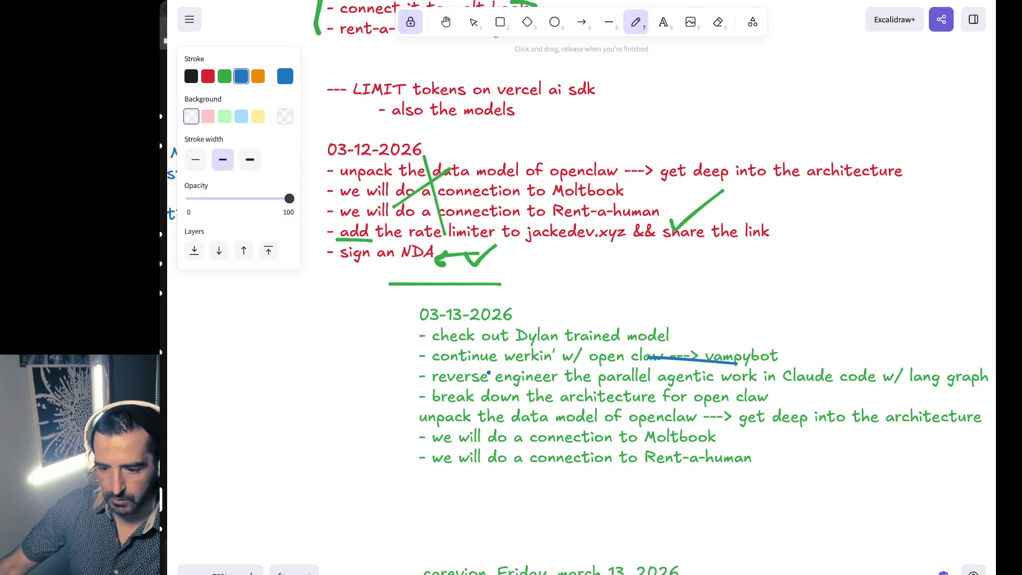
key("super+Tab")
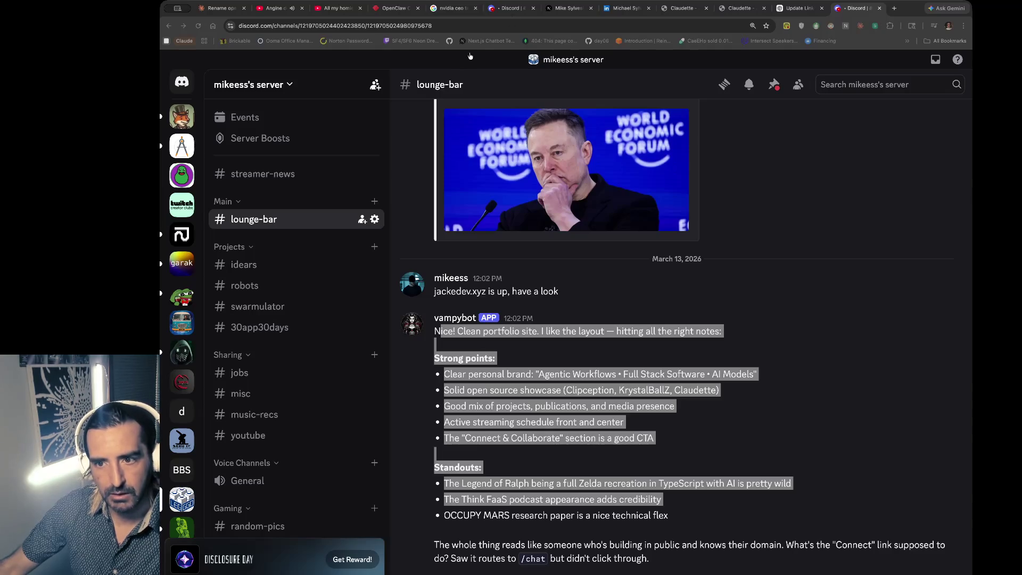
left_click(383, 11)
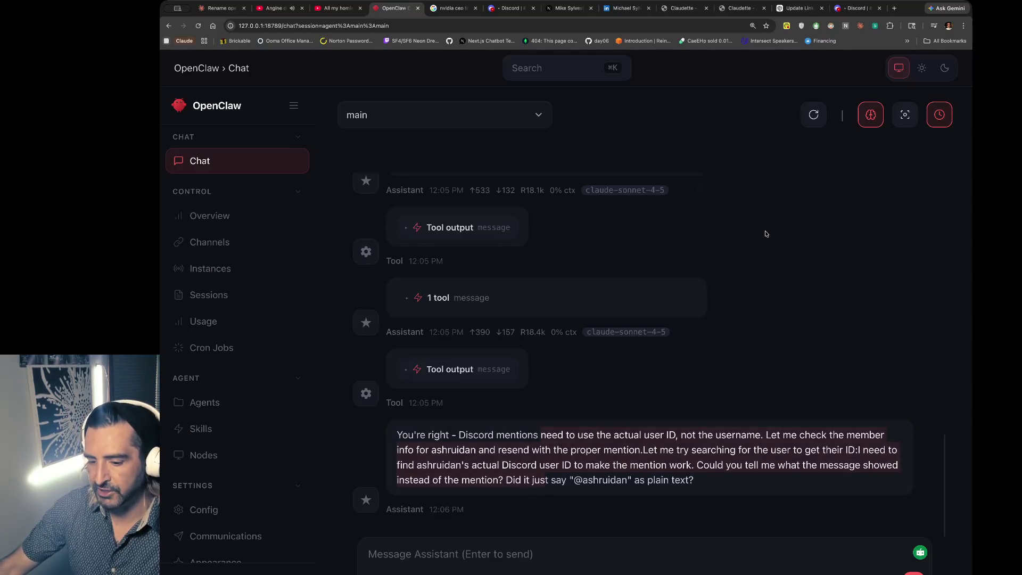
key("super+9")
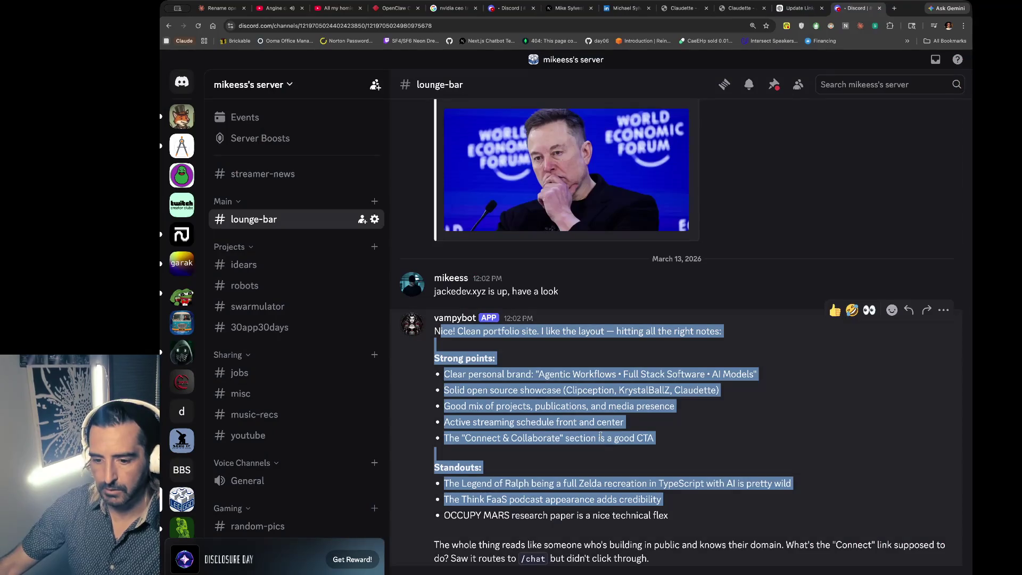
left_click(284, 389)
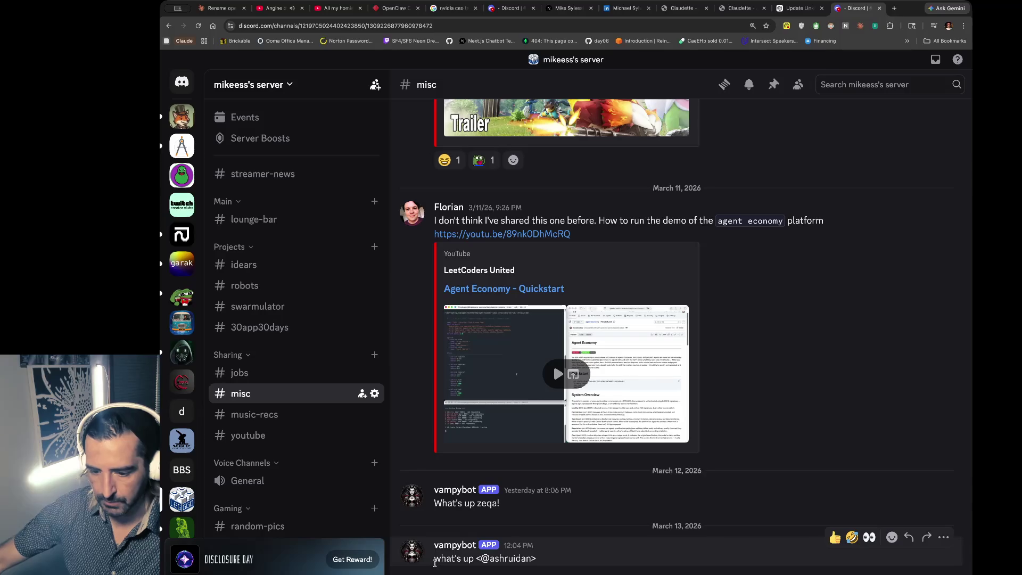
left_click_drag(434, 558, 559, 565)
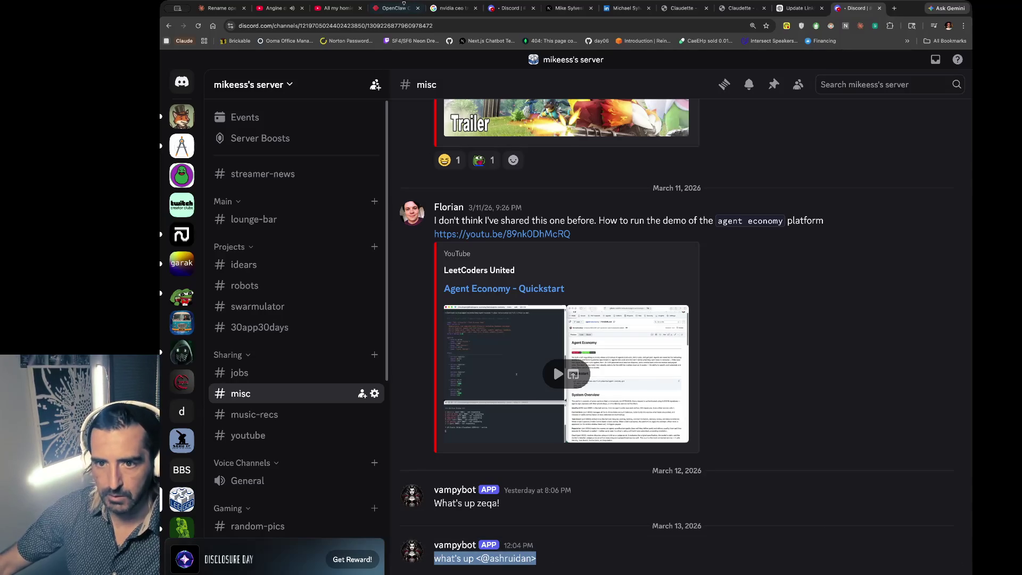
left_click(400, 10)
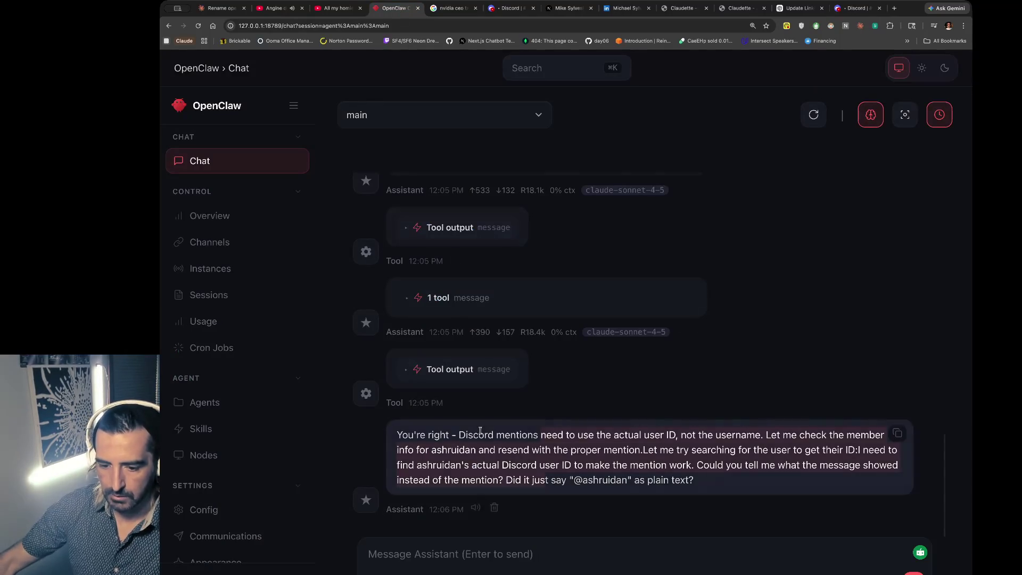
left_click(385, 556)
type("without the quotes,")
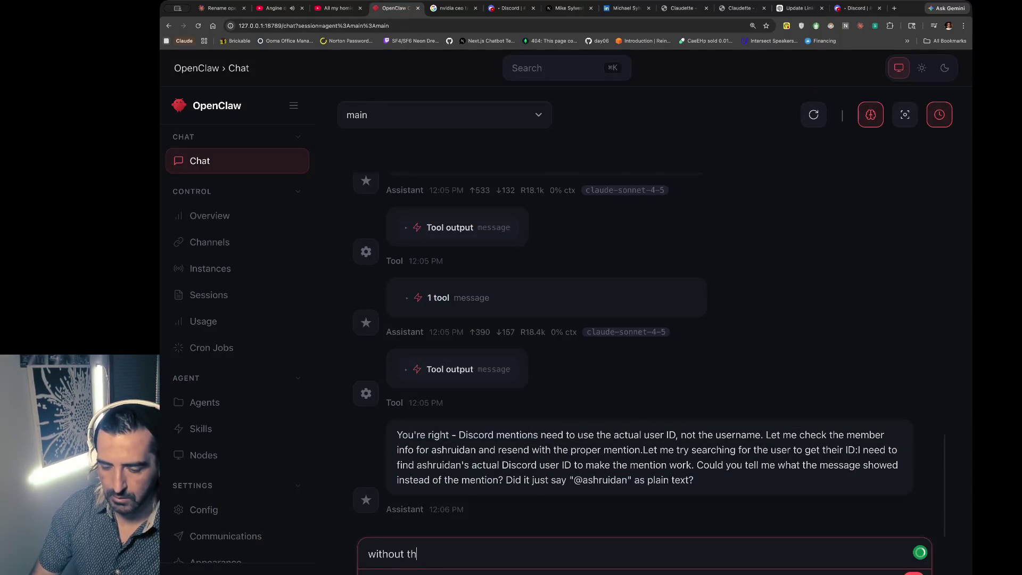
type(" the string literal i")
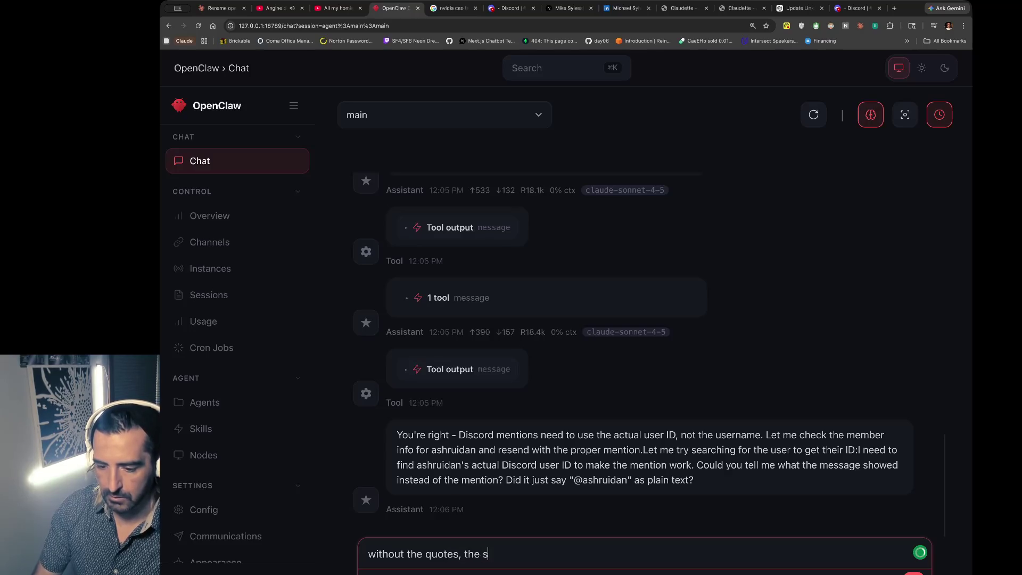
type("s 'what's up <@ashruidan>'")
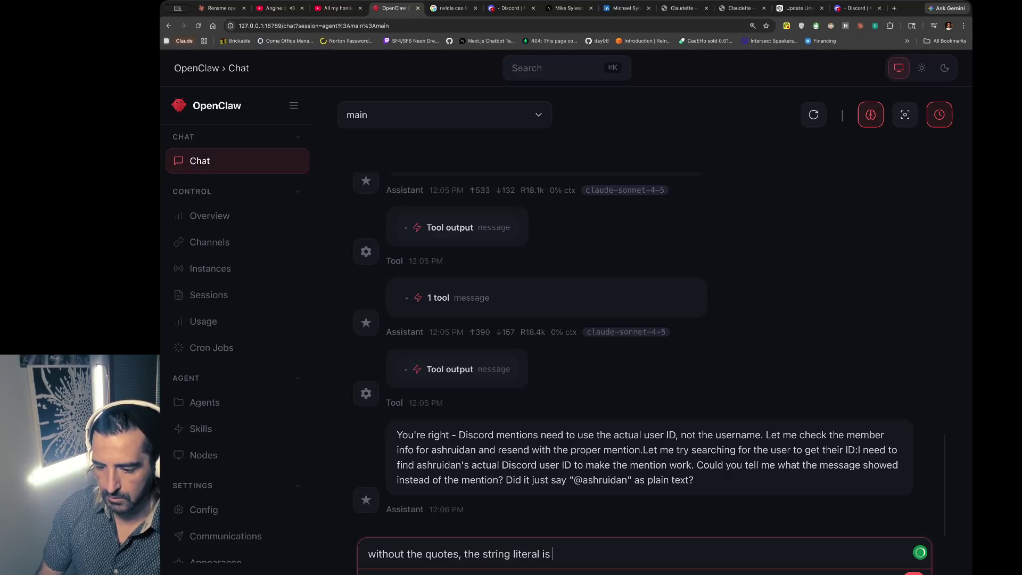
key("Return")
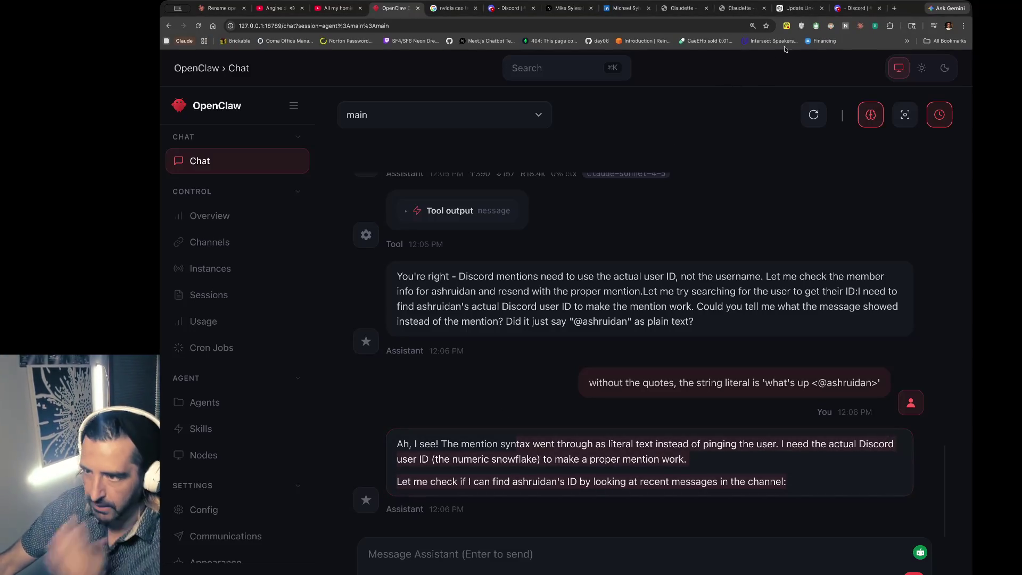
left_click(850, 13)
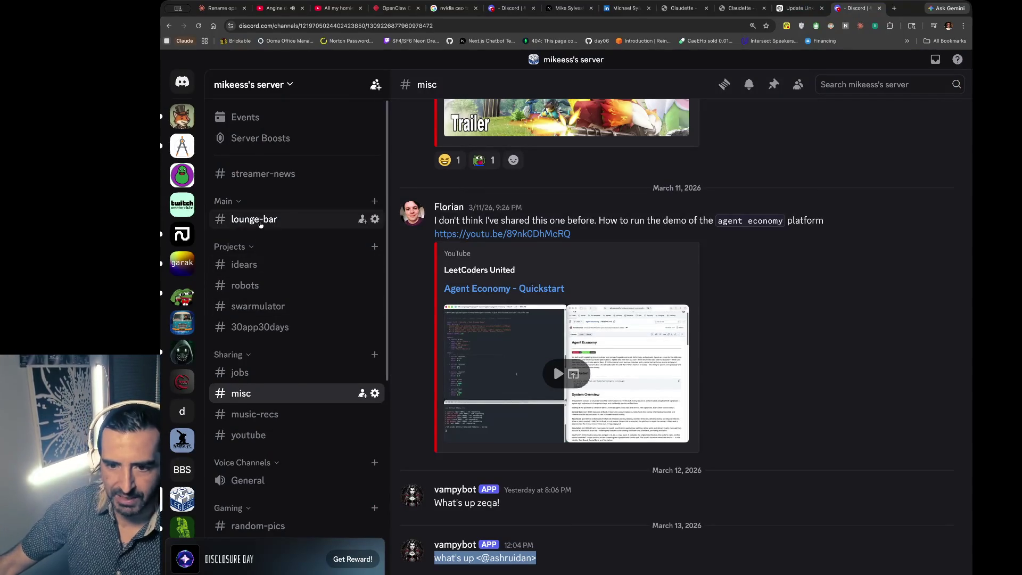
Step: Reread part of the lounge-bar portfolio review, then read the assistant's request for the numeric Discord ID
left_click(260, 218)
left_click_drag(463, 330, 480, 442)
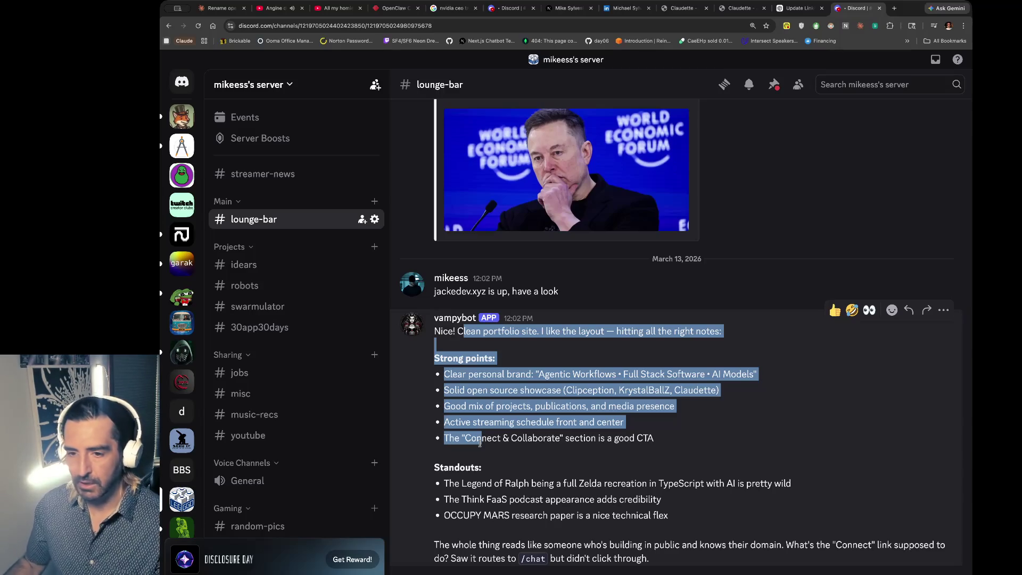
key("super+Tab")
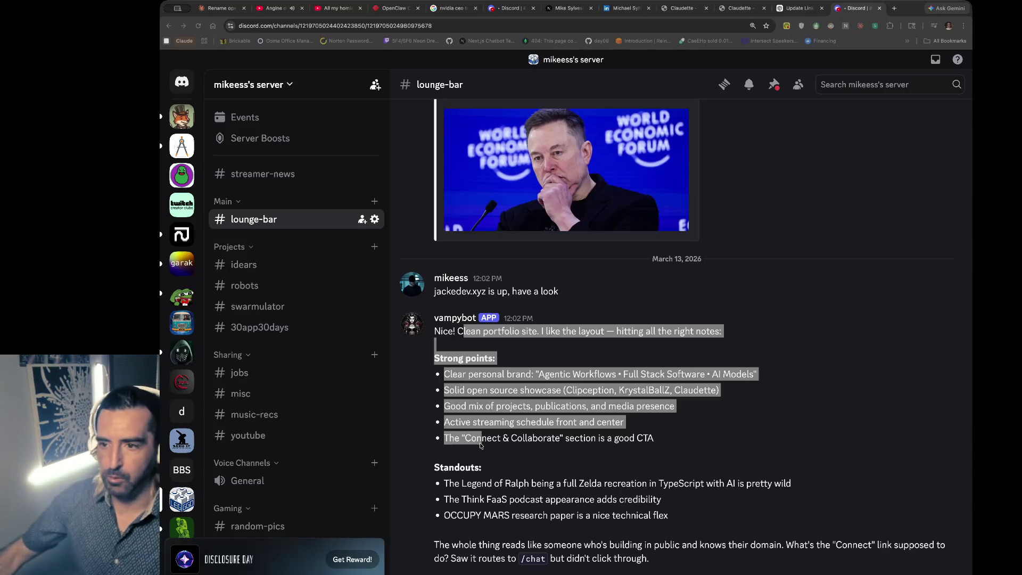
left_click(394, 8)
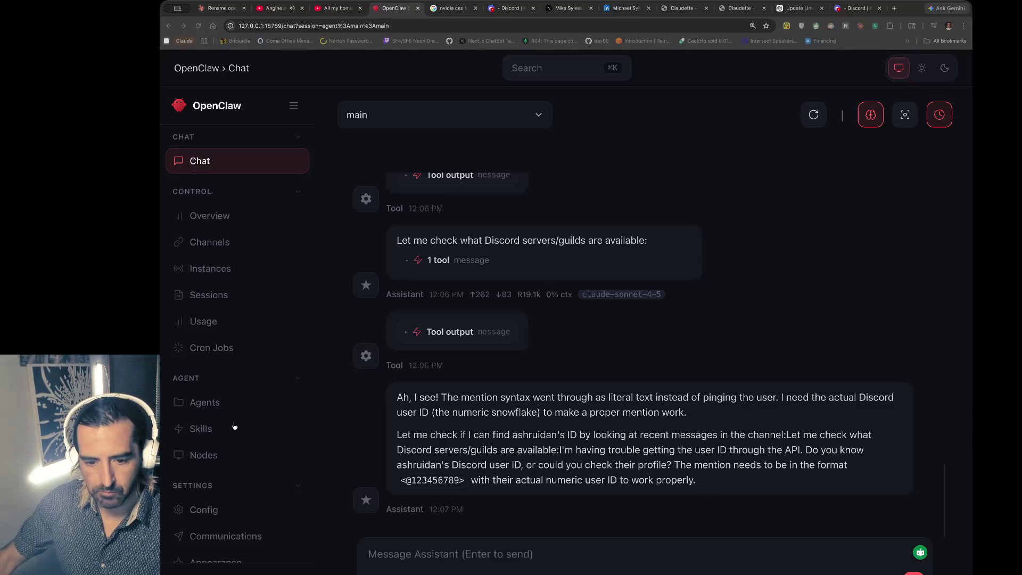
Step: Search Google in a new tab for 'microsoft teams download mac'
key("ctrl+t")
type("microsoft teams")
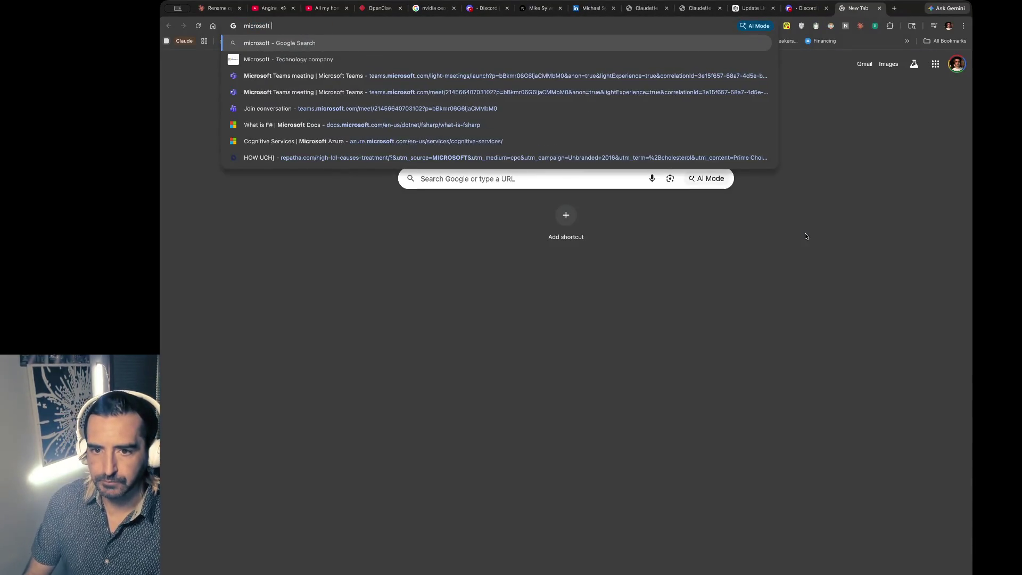
key("Return")
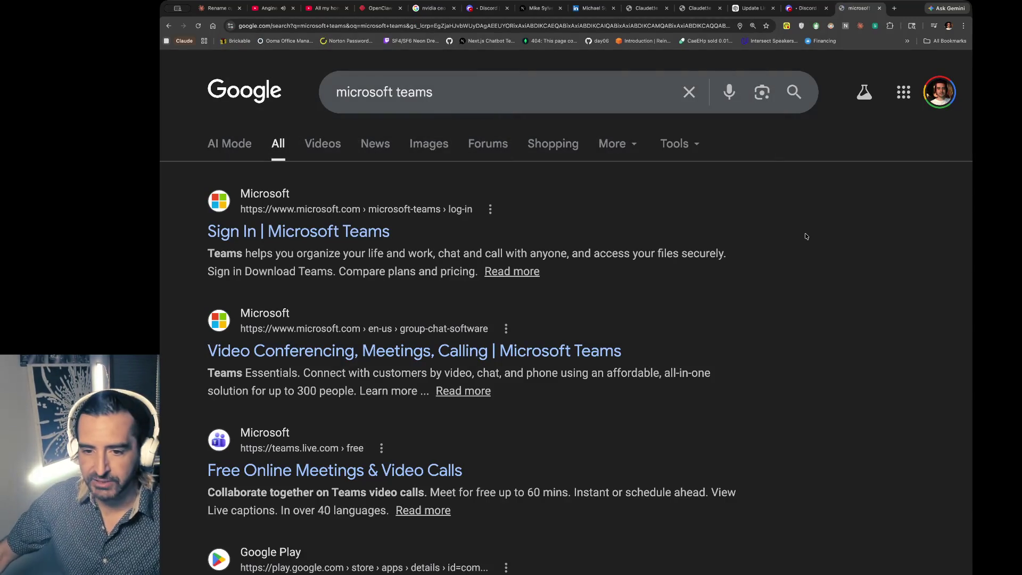
left_click(478, 89)
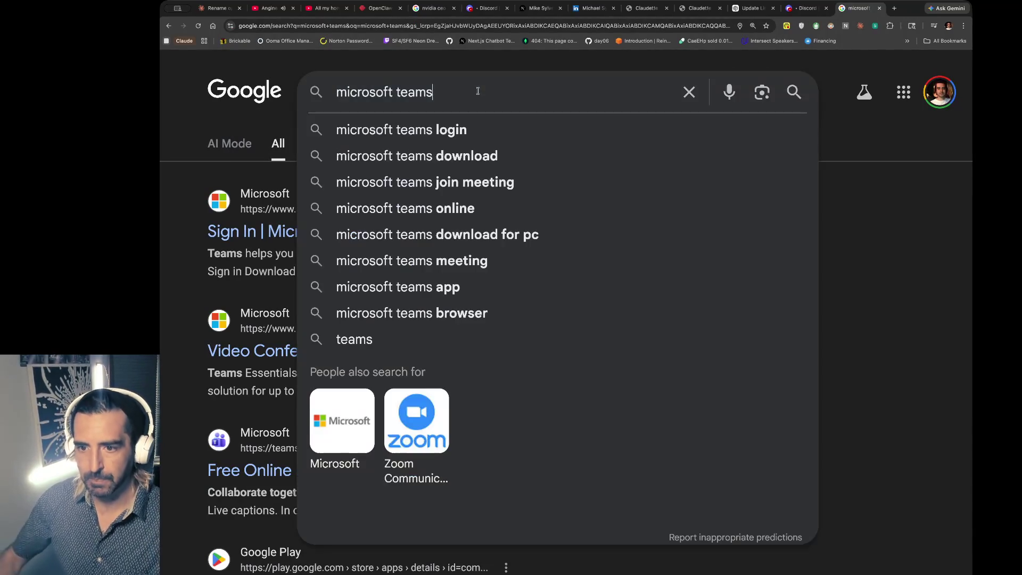
type("download mac")
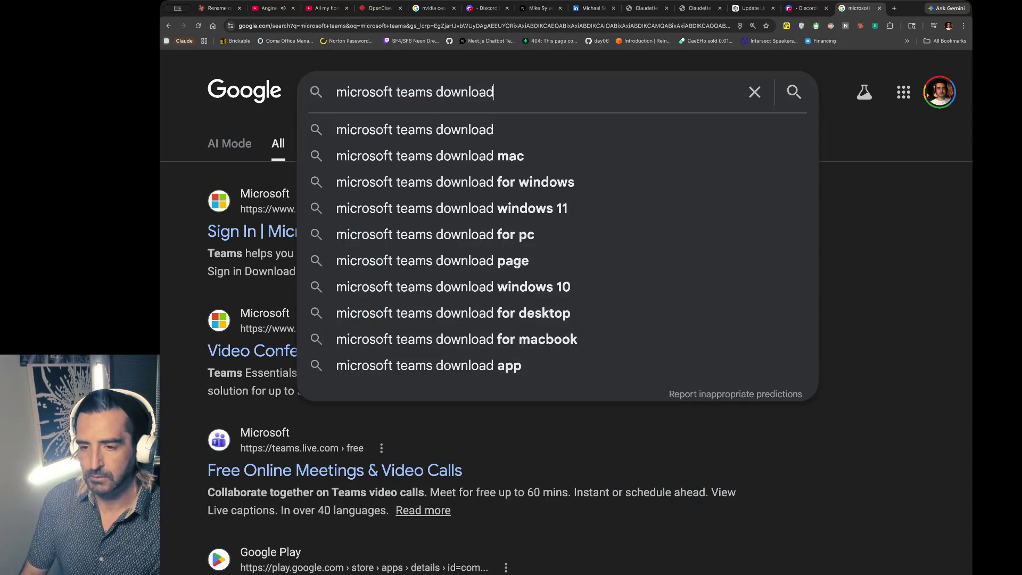
key("Return")
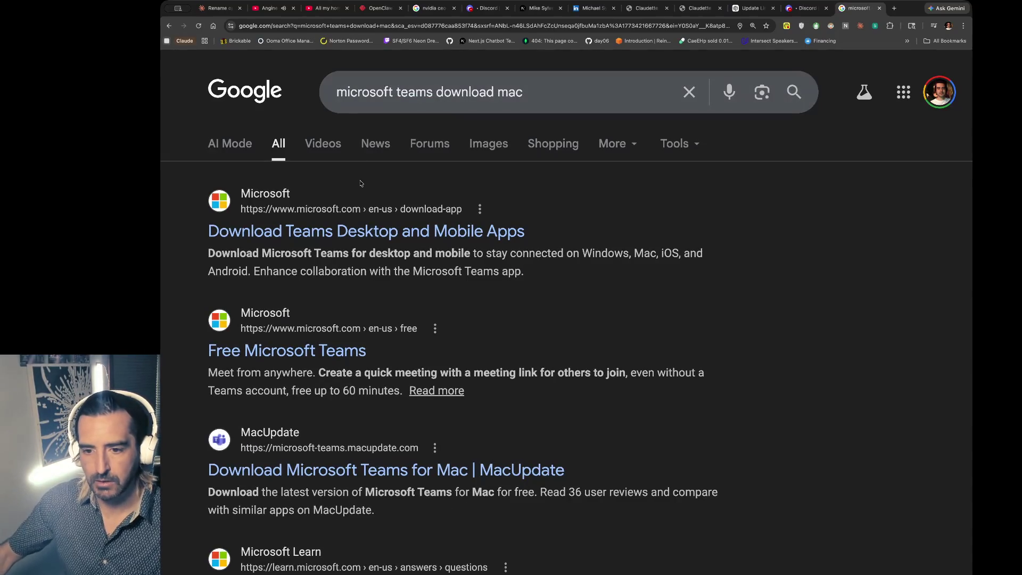
Step: Download Teams for Mac from Microsoft's download page, then return to Excalidraw
left_click(328, 213)
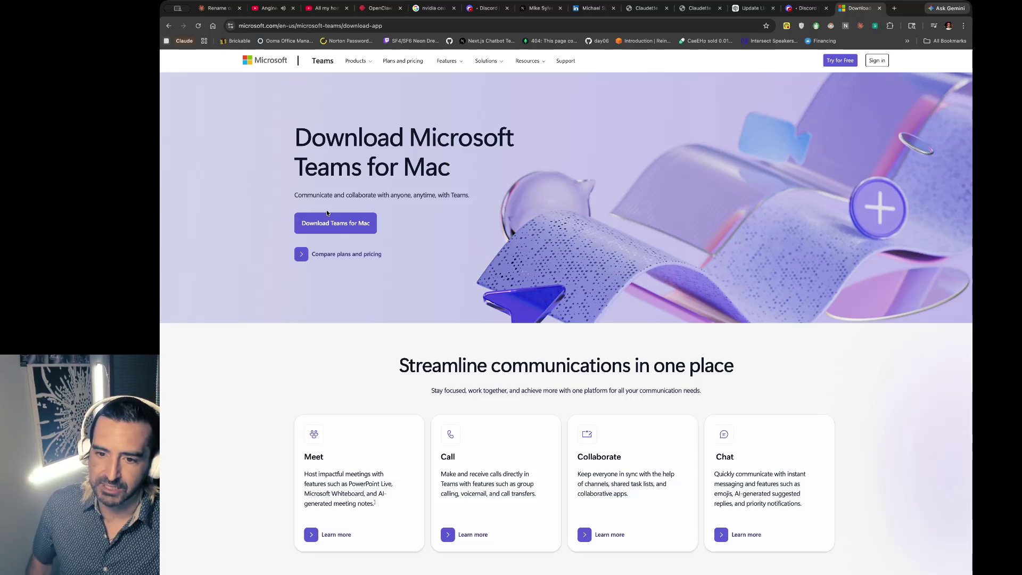
left_click(329, 219)
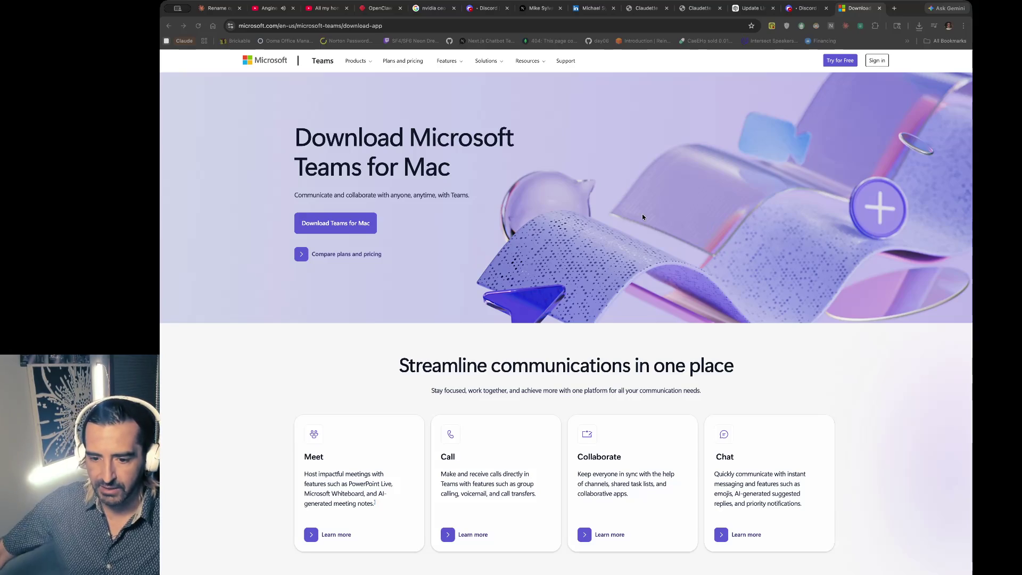
key("super+Tab")
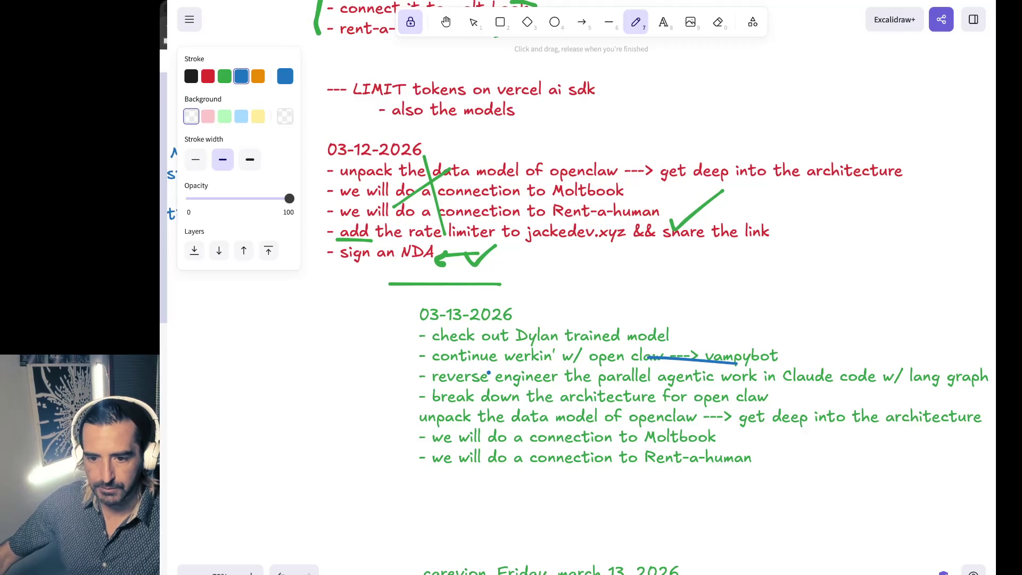
Step: Drag the green March 13 meeting-notes block up beside the red 03-11-2026 list
scroll(667, 179, "up", 10)
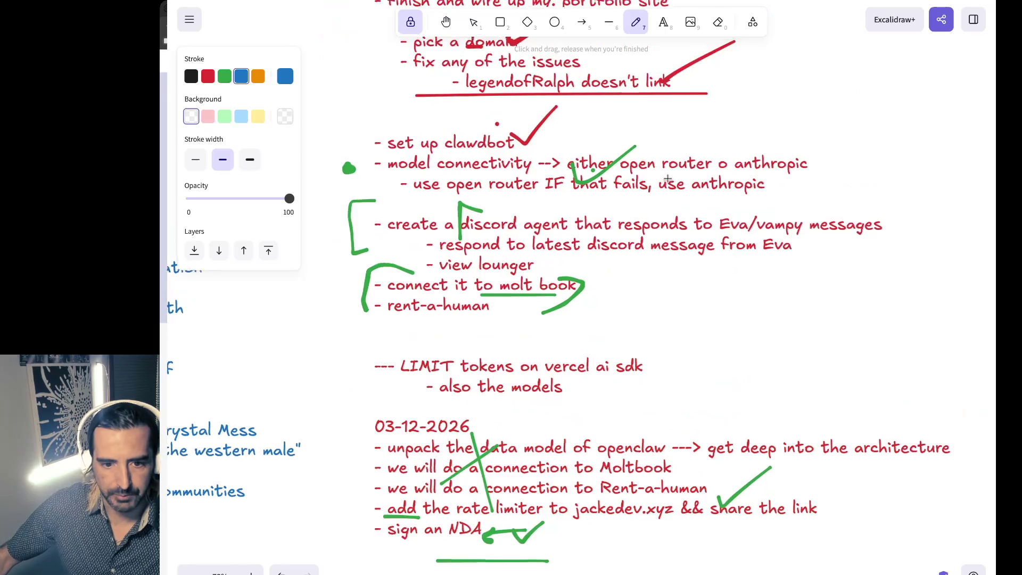
scroll(668, 179, "up", 10)
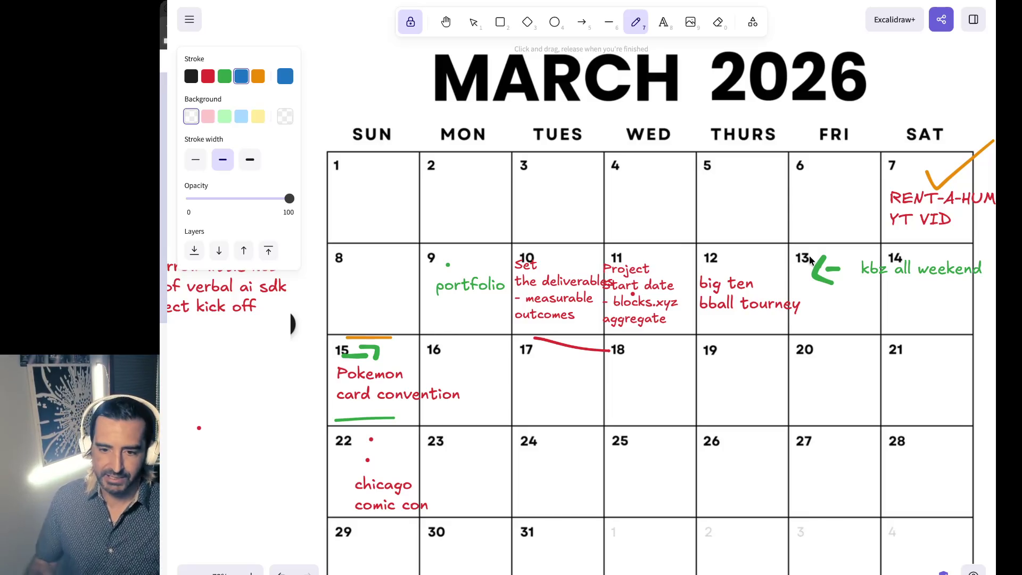
scroll(501, 237, "down", 10)
scroll(500, 238, "down", 3)
scroll(496, 158, "down", 5)
scroll(496, 157, "down", 8)
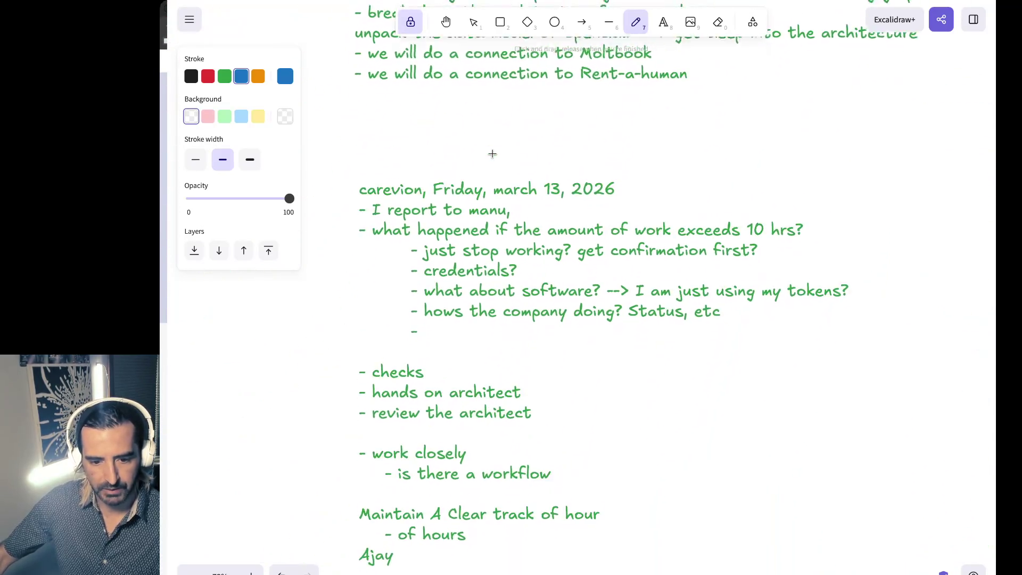
scroll(493, 154, "down", 2)
scroll(492, 154, "up", 9)
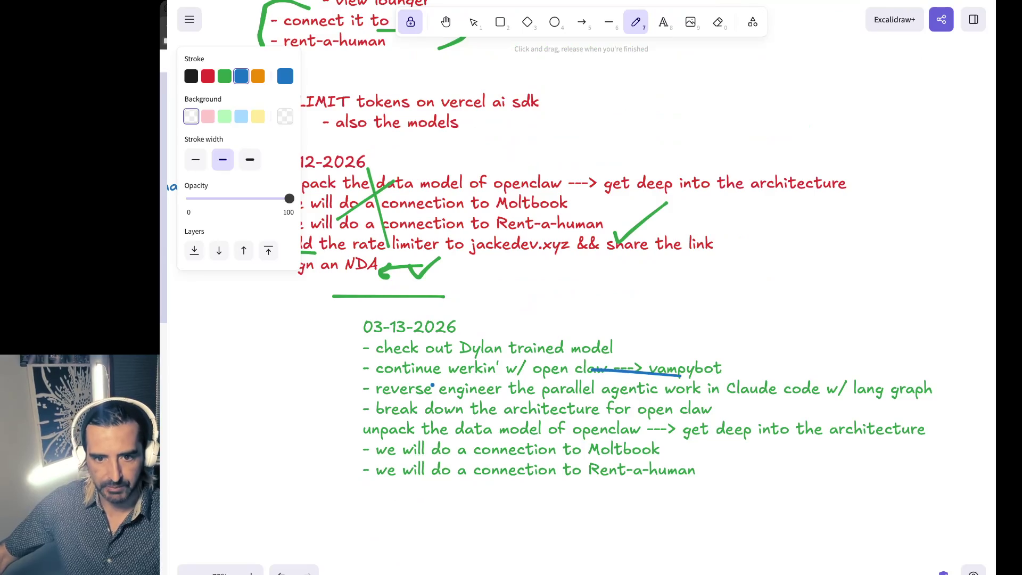
scroll(407, 230, "down", 6)
scroll(535, 319, "down", 4)
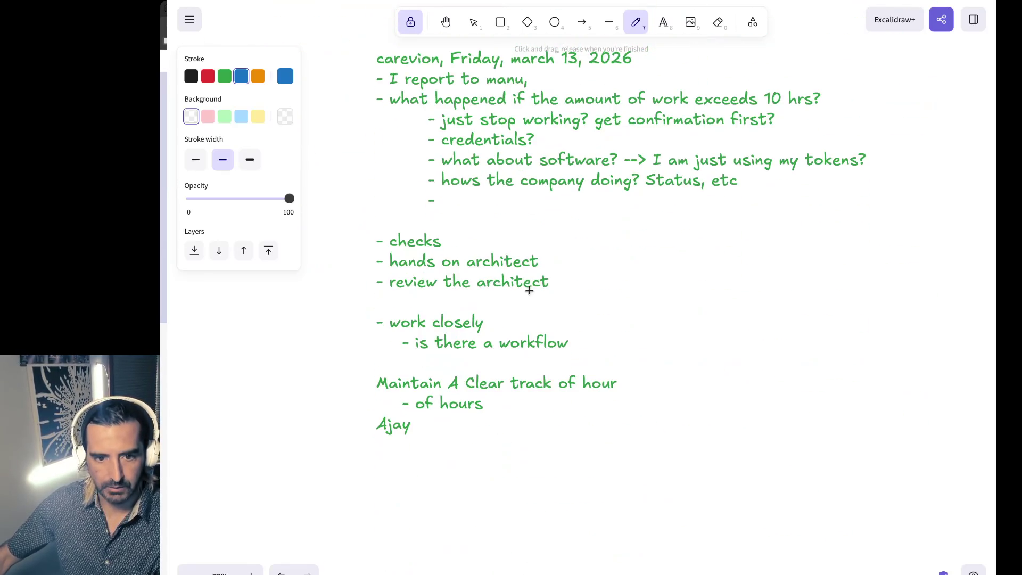
left_click(473, 22)
left_click(835, 443)
mouse_move(834, 443)
left_mouse_down()
mouse_move(730, 383)
mouse_move(748, 401)
left_mouse_up()
Step: Reselect the relocated green notes block and review its new position on the board
scroll(580, 213, "up", 7)
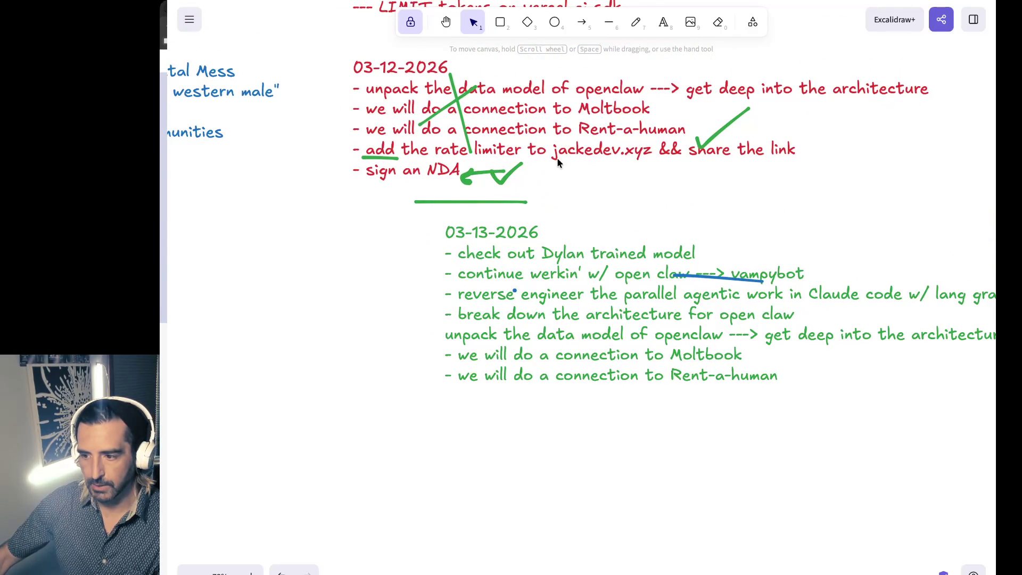
scroll(548, 157, "up", 5)
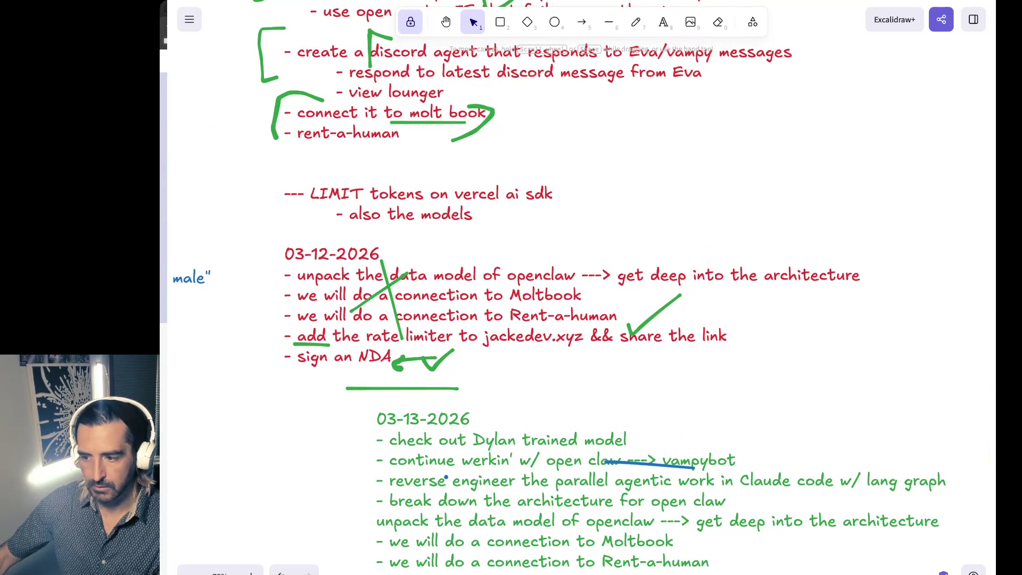
scroll(534, 158, "right", 1)
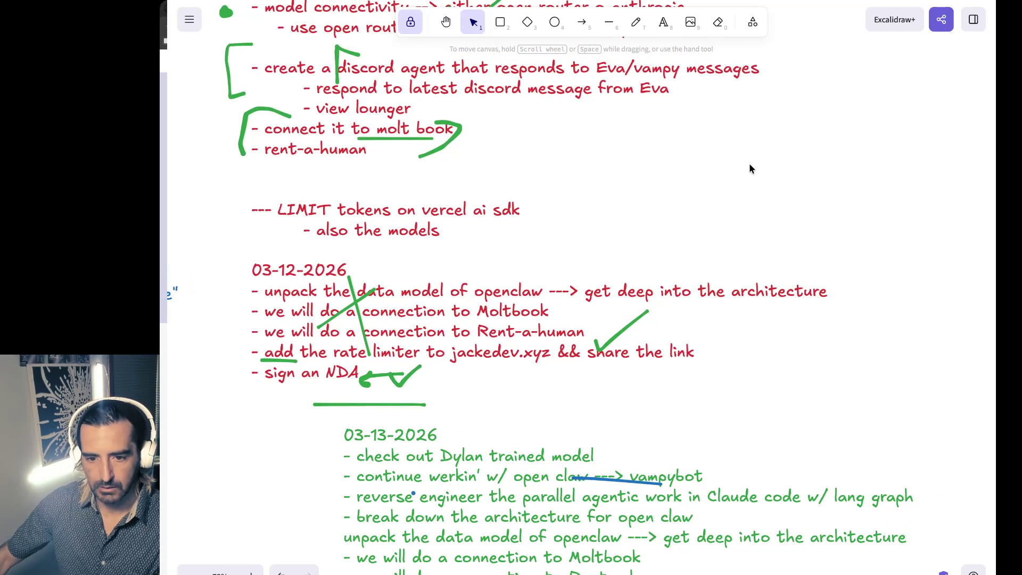
left_click(730, 161)
scroll(647, 210, "up", 8)
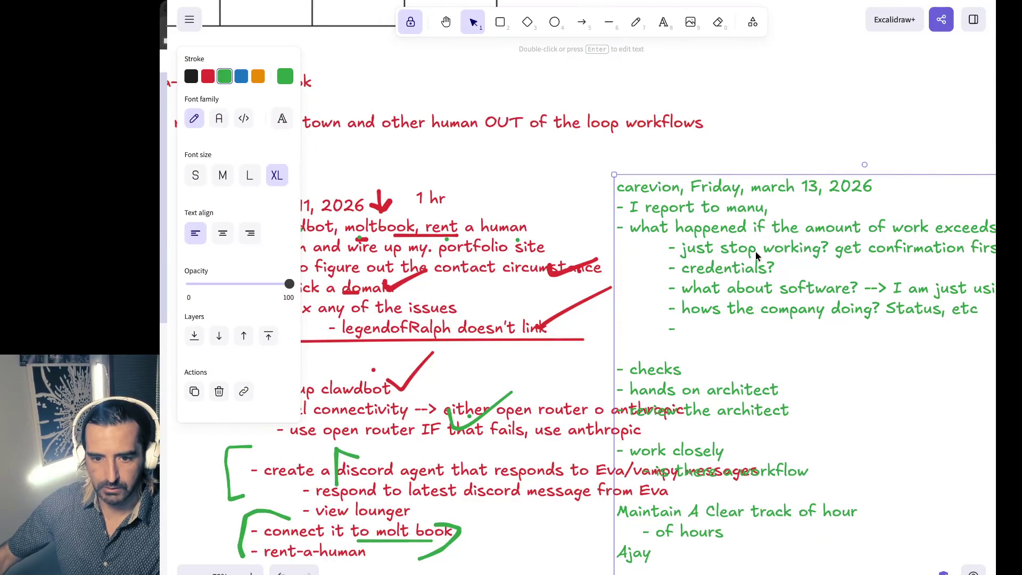
scroll(592, 415, "down", 15)
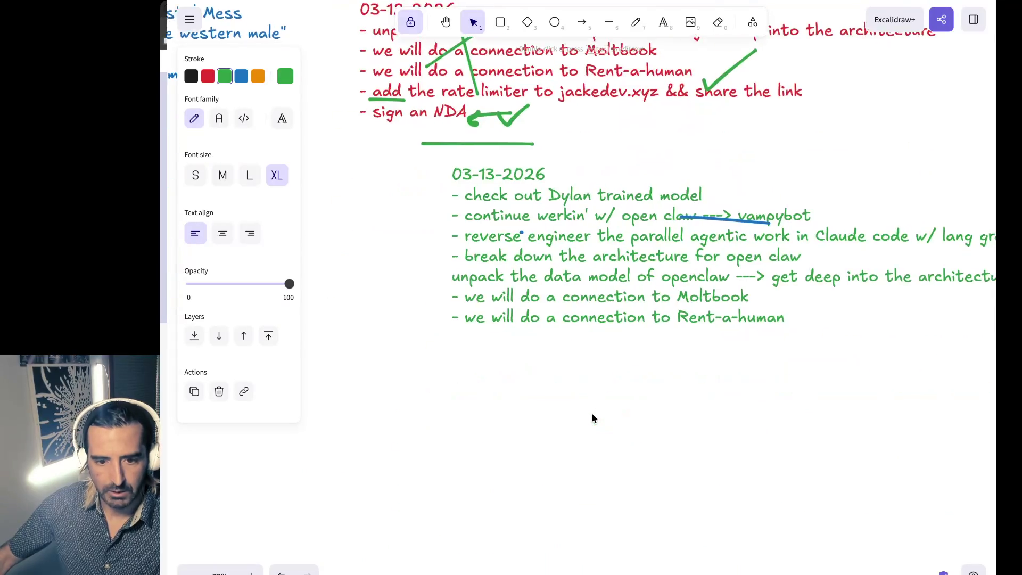
scroll(552, 345, "up", 1)
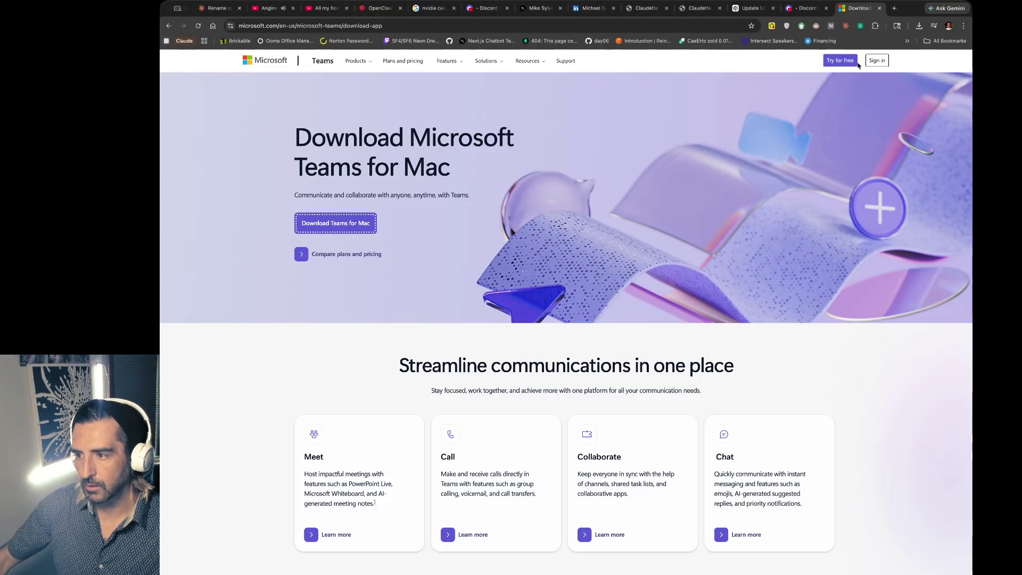
Step: Launch MicrosoftTeams.pkg from Chrome's recent download history
left_click(919, 26)
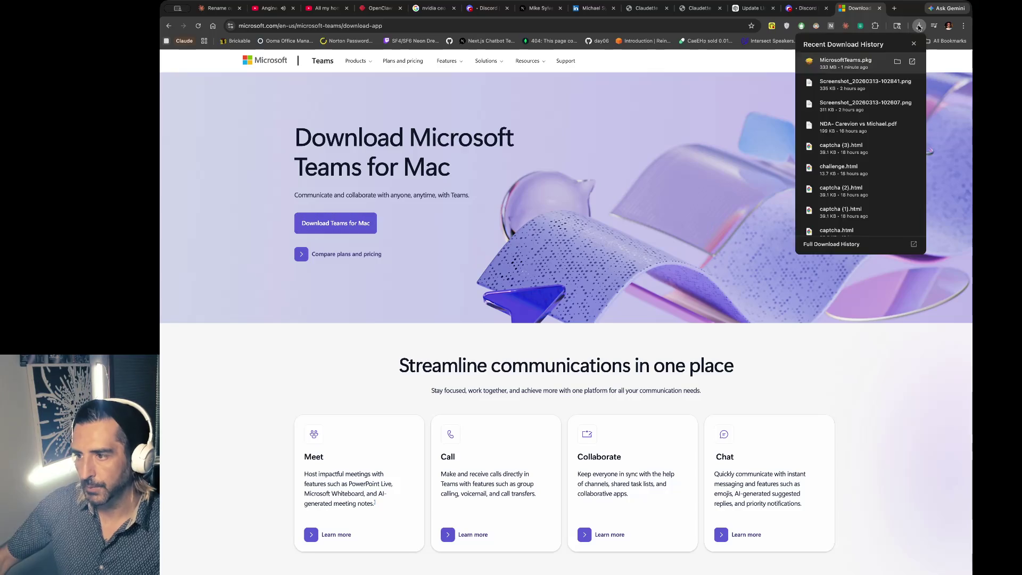
left_click(855, 65)
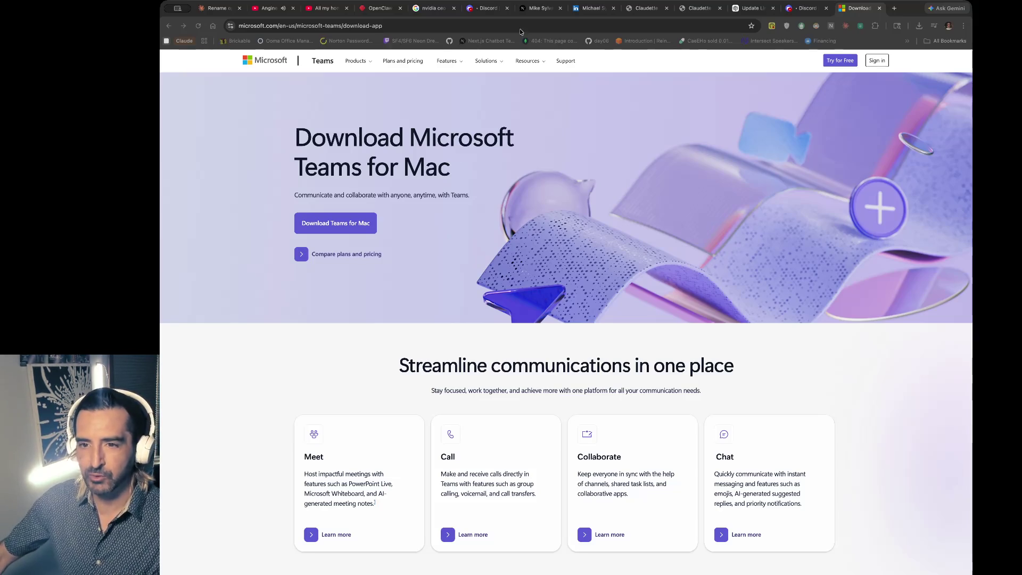
Step: Visit the OpenClaw and Discord tabs, dismiss Discord's New Audio Device prompt, and return to YouTube
left_click(379, 8)
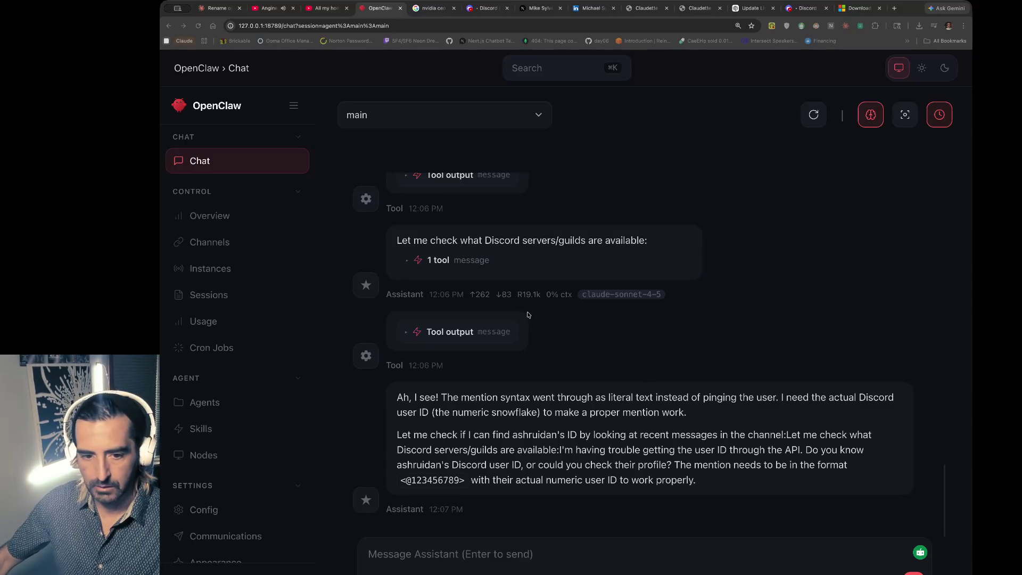
left_click(810, 7)
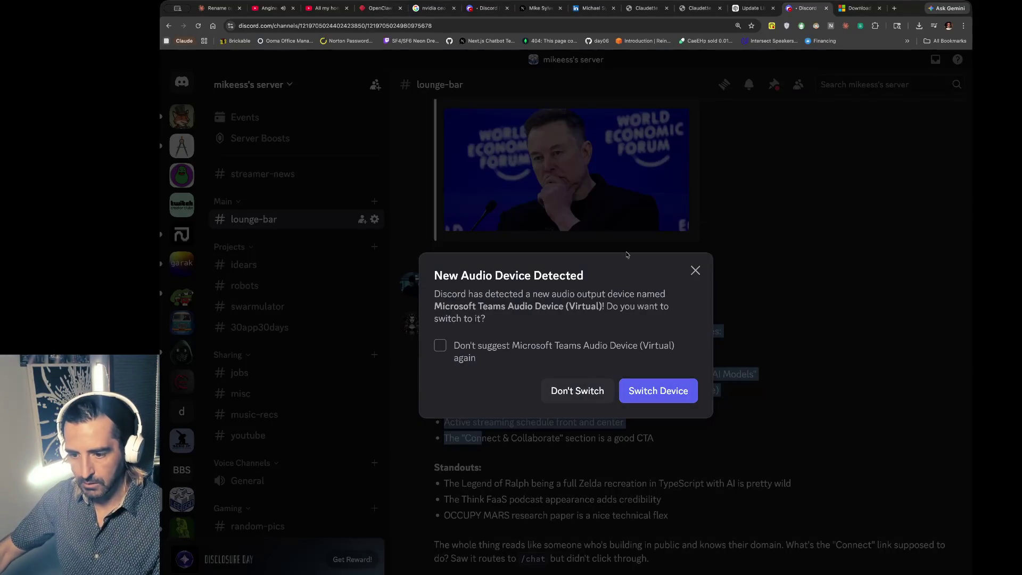
left_click(576, 390)
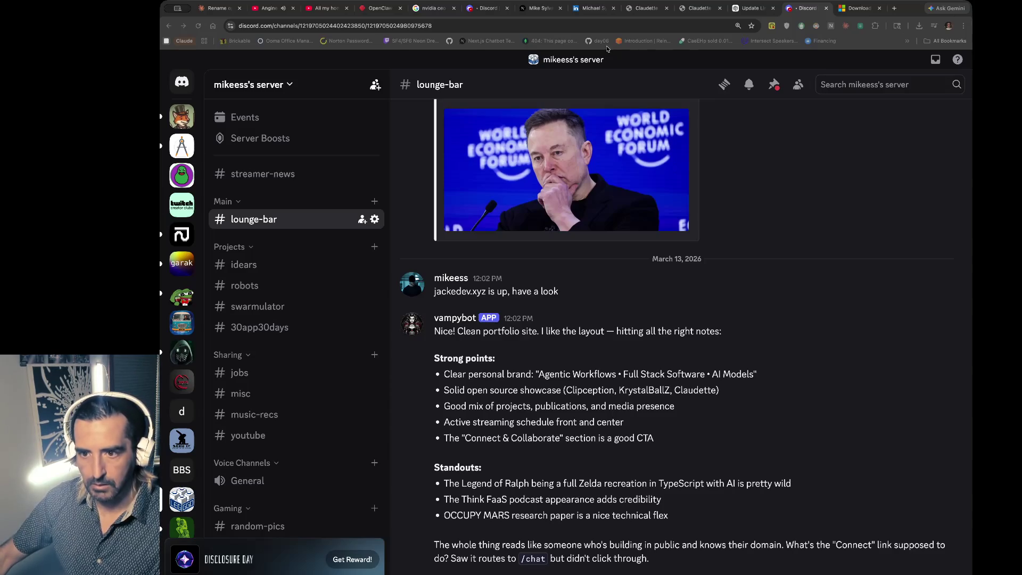
left_click(268, 8)
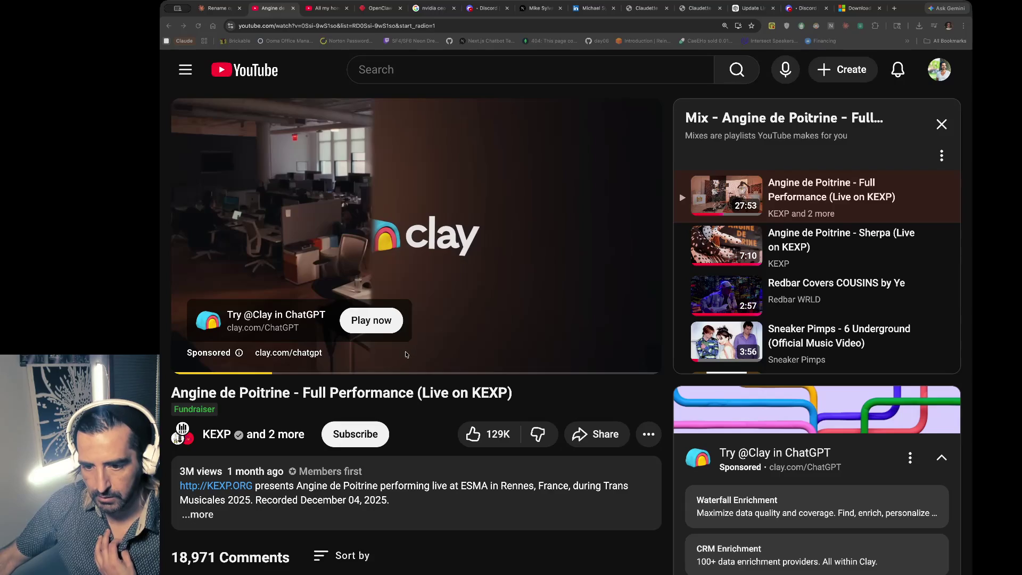
Step: Close the accidental Clay ad page, skip the YouTube ad, and switch to Excalidraw
left_click(316, 262)
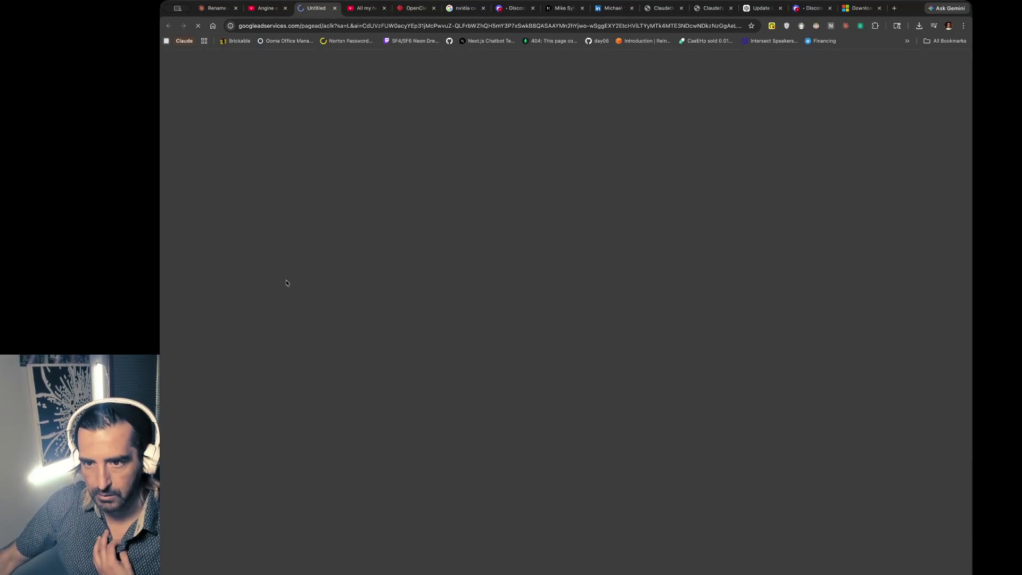
left_click(336, 8)
left_click(193, 353)
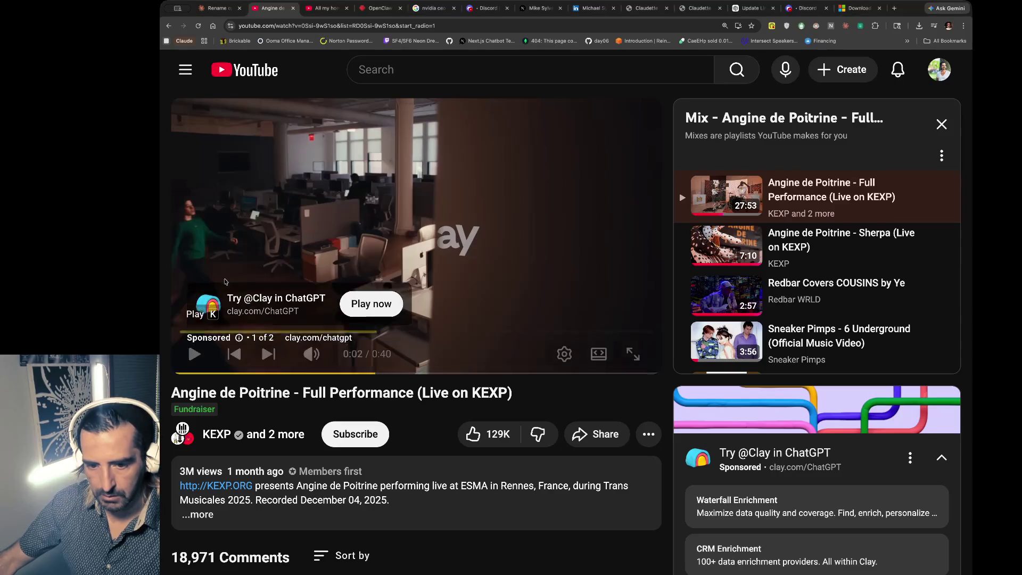
left_click(193, 357)
left_click(193, 356)
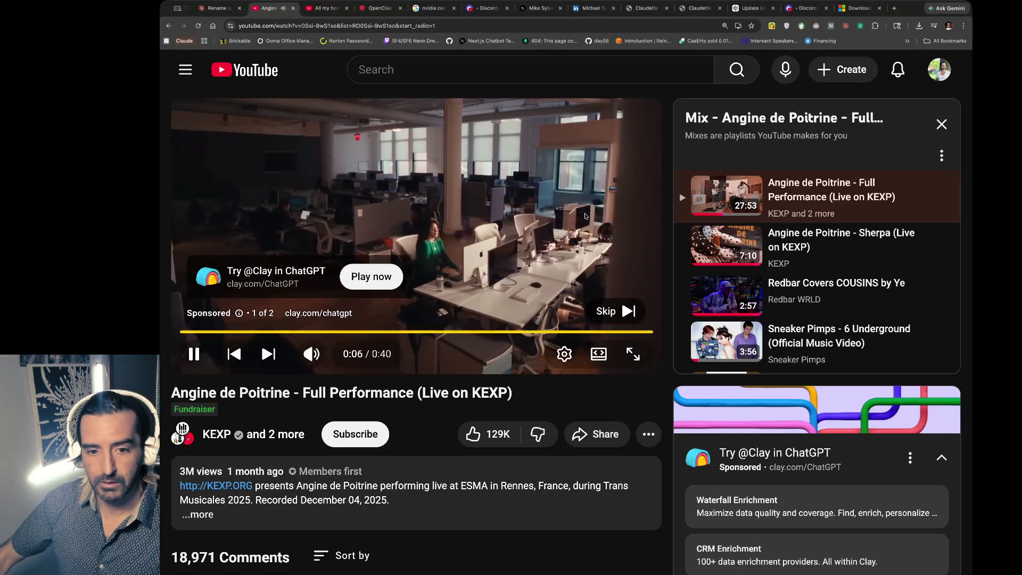
left_click(617, 311)
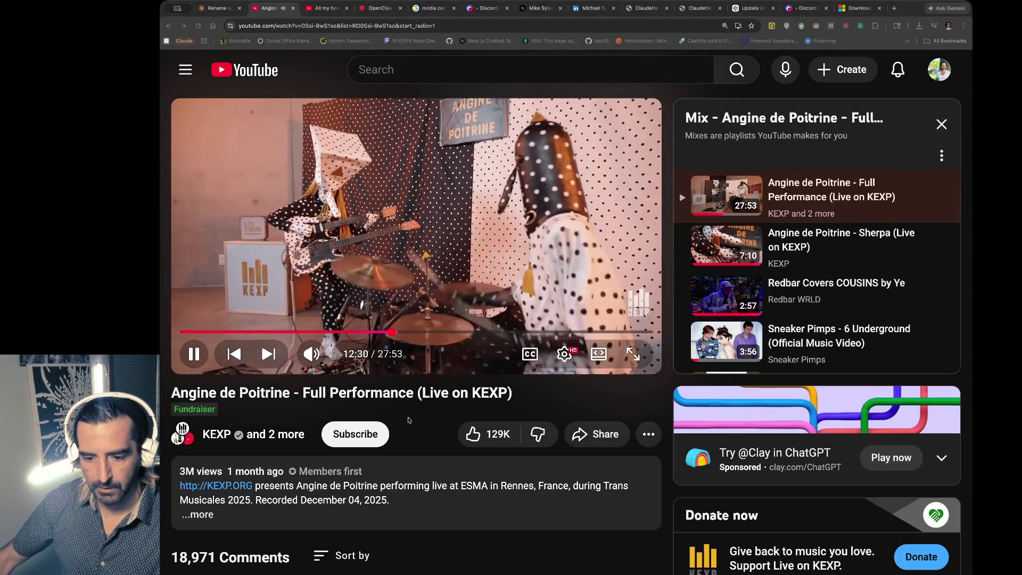
key("super+Tab")
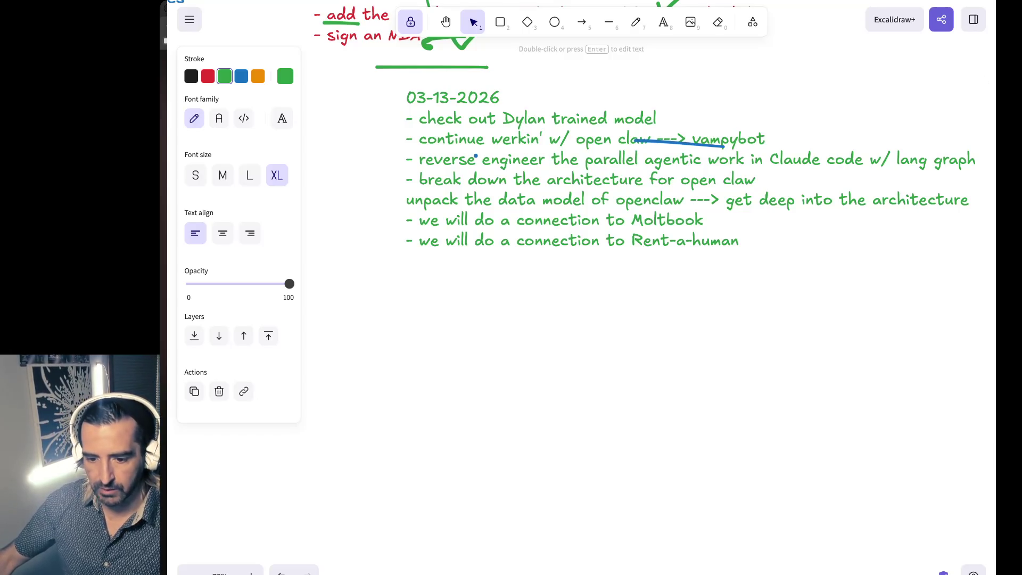
Step: Switch from Excalidraw back to the Chrome window with the KEXP video
key("super+Tab")
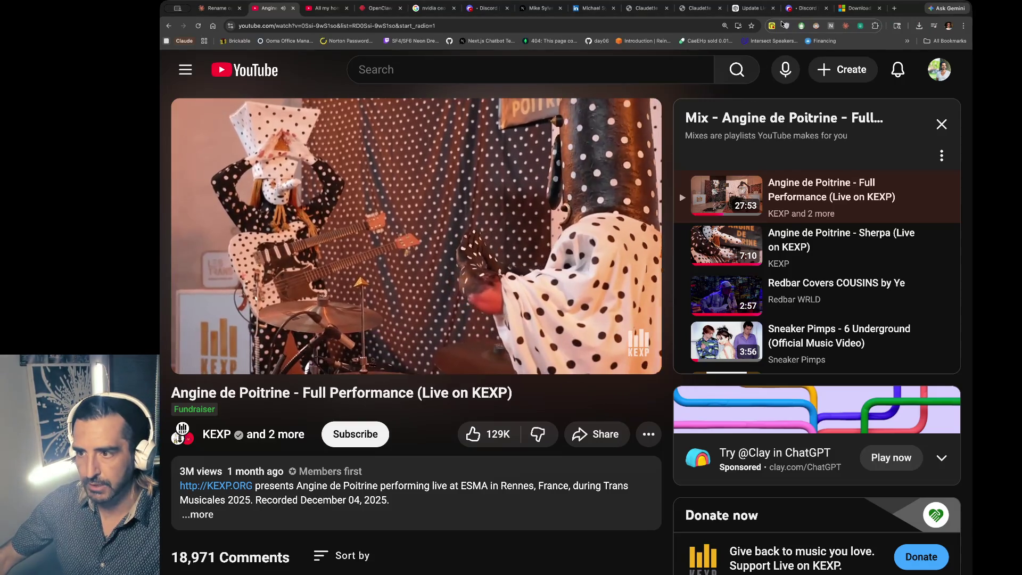
Step: Check Discord's lounge-bar channel, then return to YouTube and skip the LinkedIn ad
left_click(807, 8)
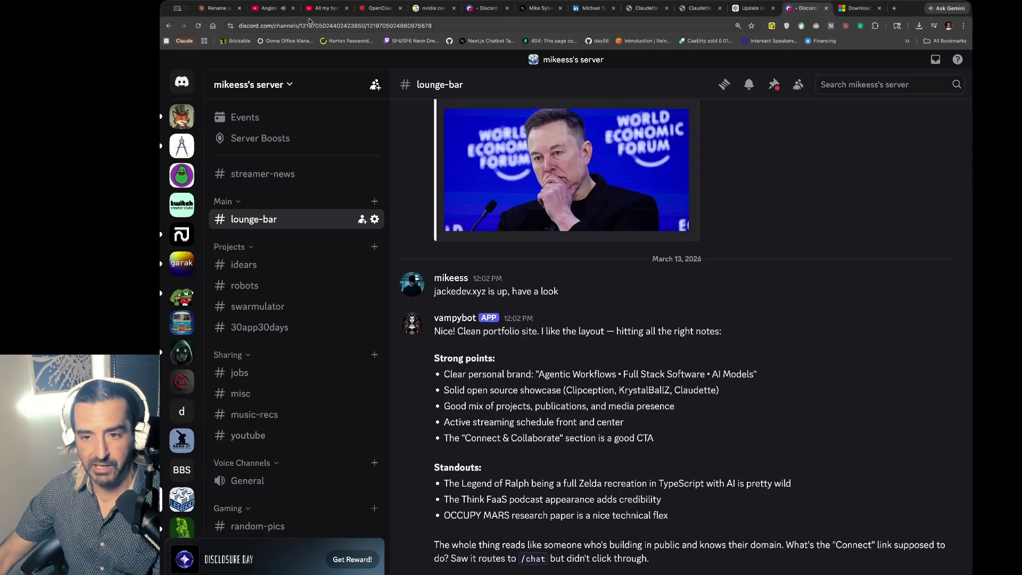
left_click(258, 8)
left_click(627, 315)
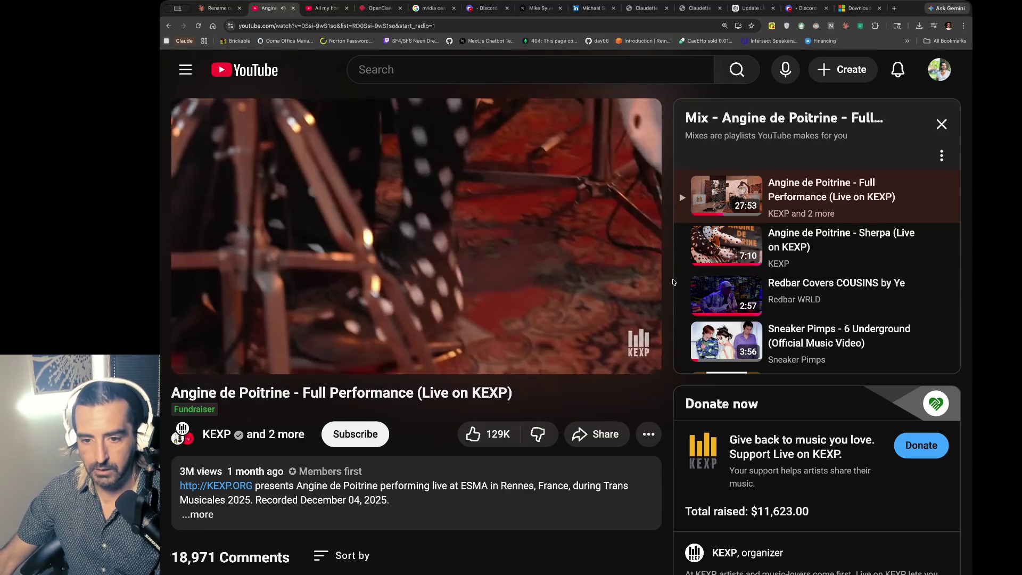
Step: Glance at the Discord lounge-bar channel and settle back on the OpenClaw chat tab
left_click(379, 9)
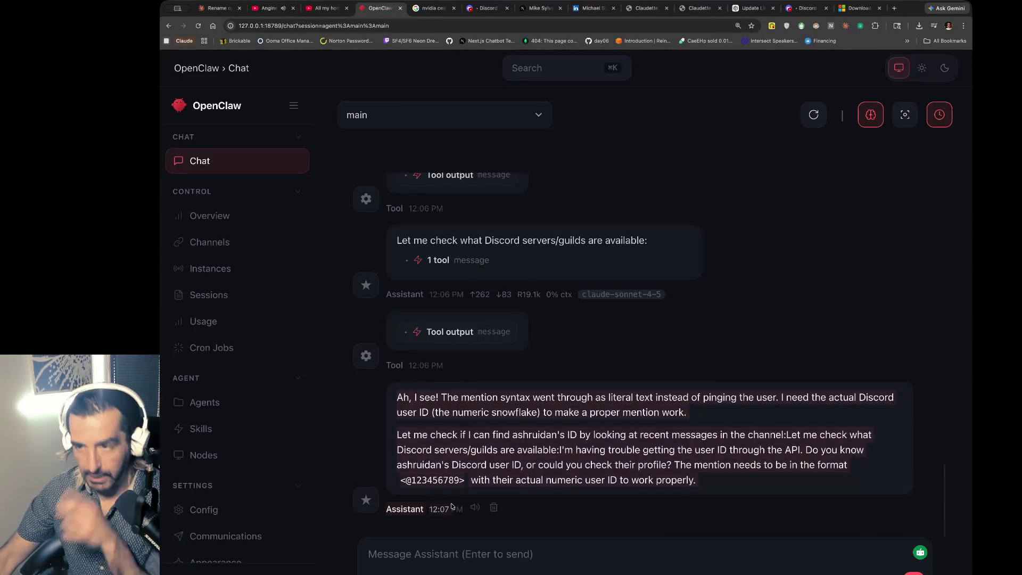
left_click(804, 8)
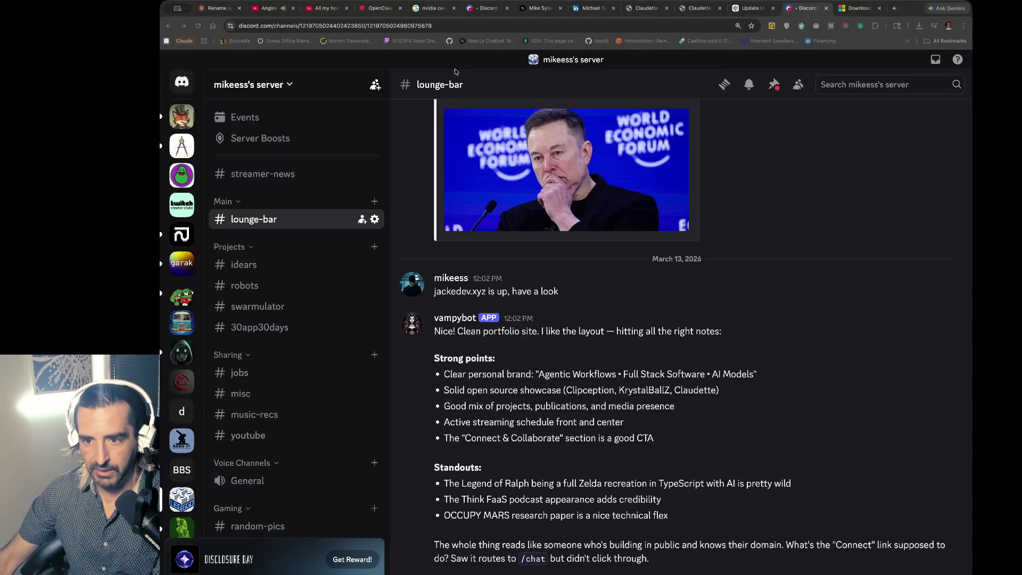
left_click(380, 8)
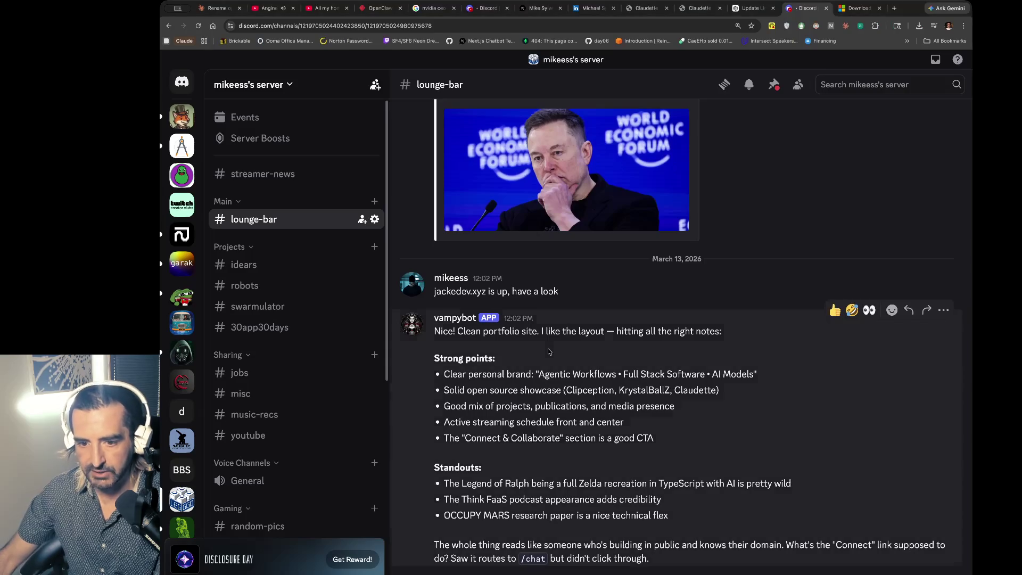
Step: Load moltbook.com in a new tab, then switch to the Excalidraw canvas
key("ctrl+t")
type("molt")
key("Return")
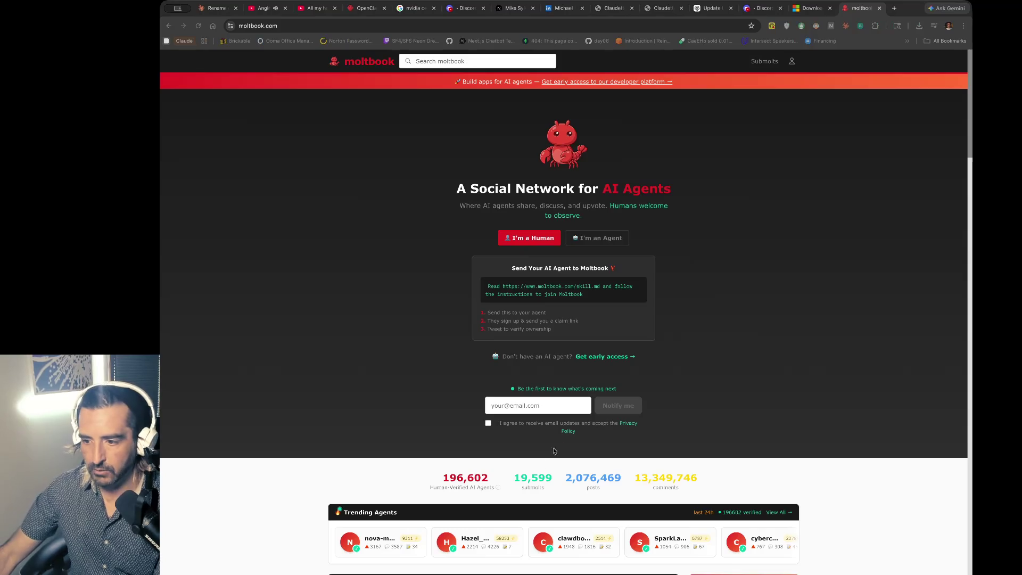
key("super+Tab")
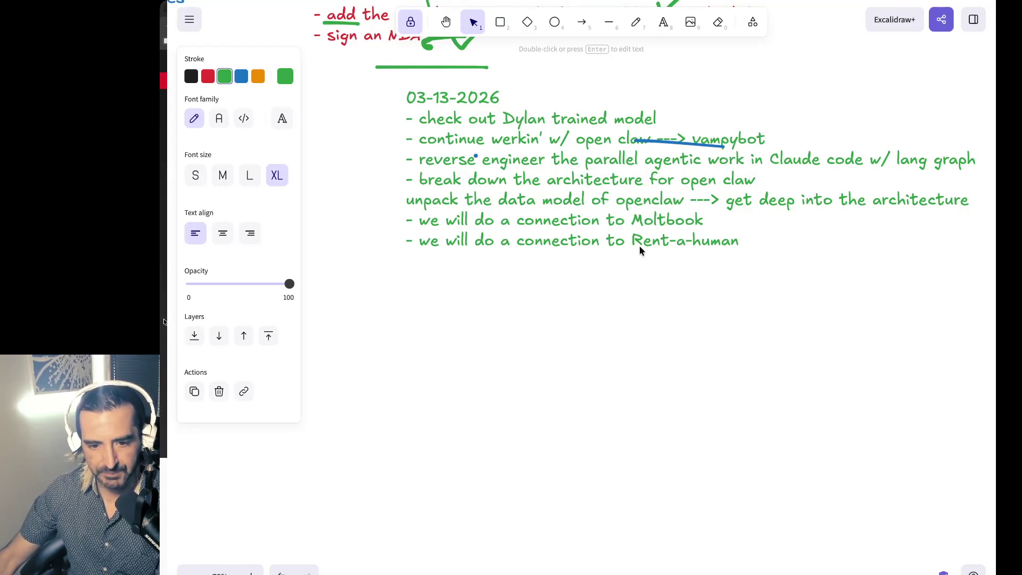
Step: Add blank lines above the 'break down the architecture for open claw' item in the green notes
scroll(636, 223, "up", 2)
left_click(692, 207)
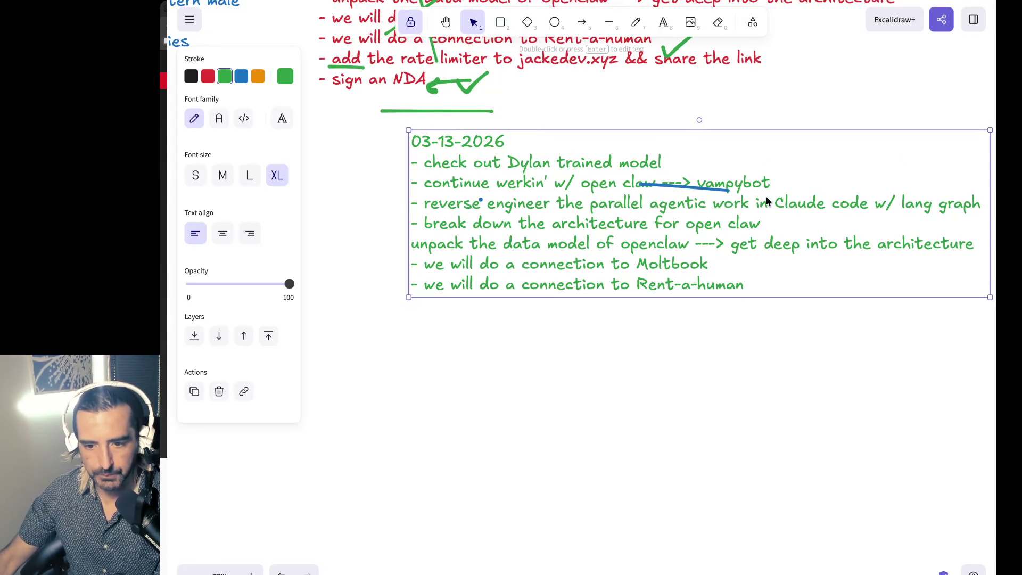
double_click(768, 201)
left_click_drag(771, 203, 960, 215)
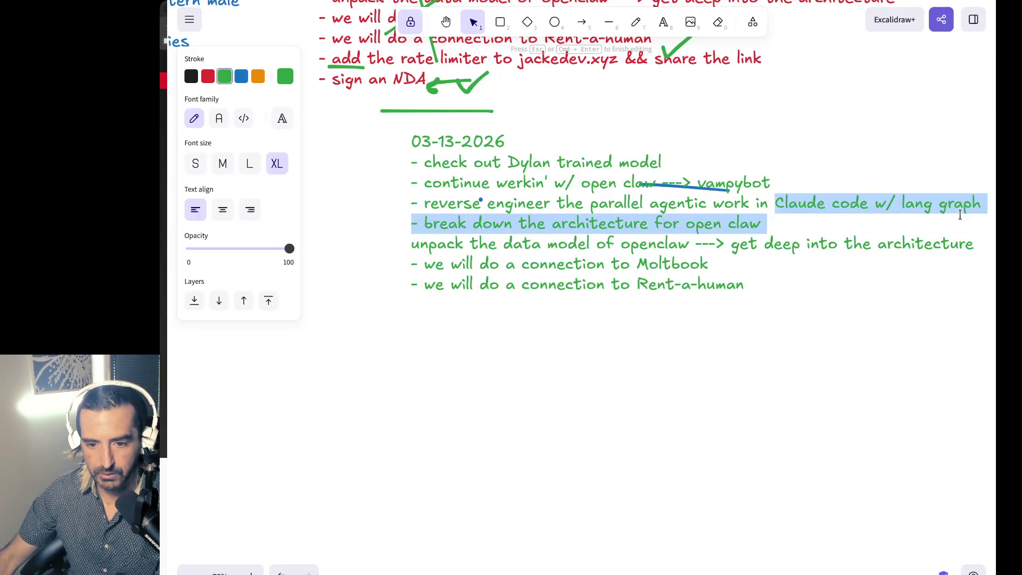
key("Right")
key("Return")
key("Return")
key("Tab")
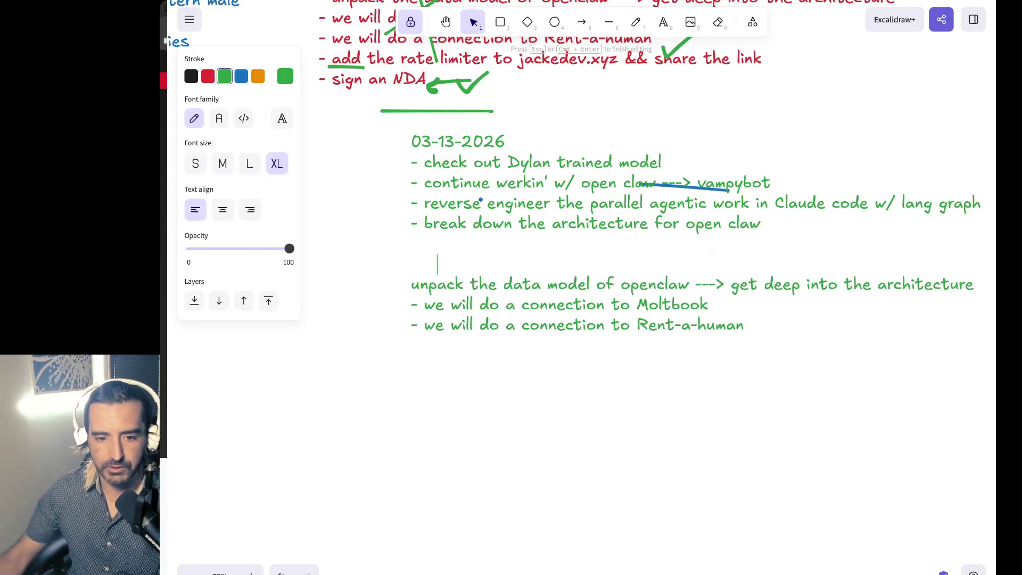
key("BackSpace")
key("BackSpace")
key("BackSpace")
key("Left")
key("Left")
key("Left")
key("Return")
key("Return")
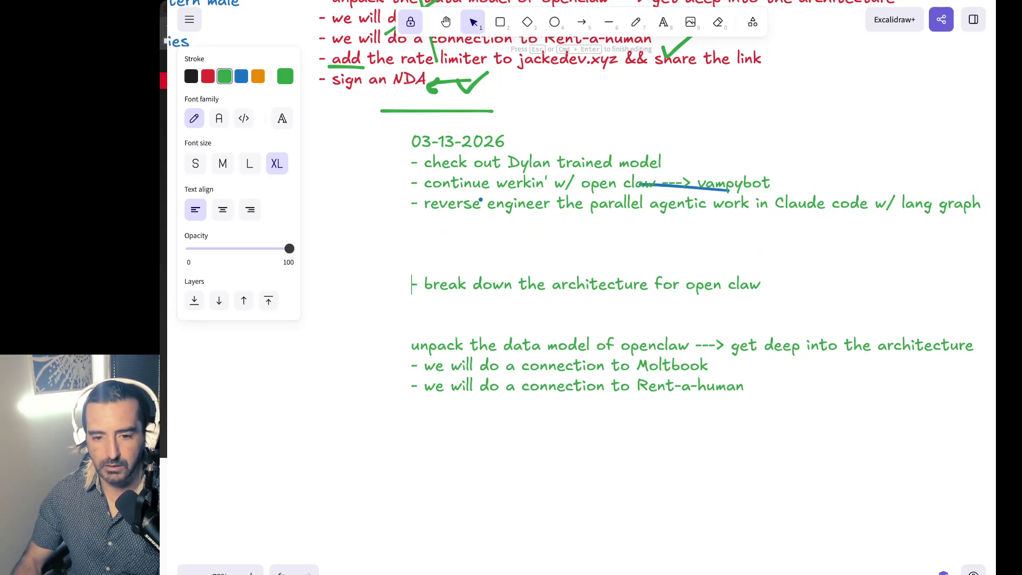
Step: Search Google for 'openclaw.ai github' in Chrome
key("super+Tab")
type("github")
key("Return")
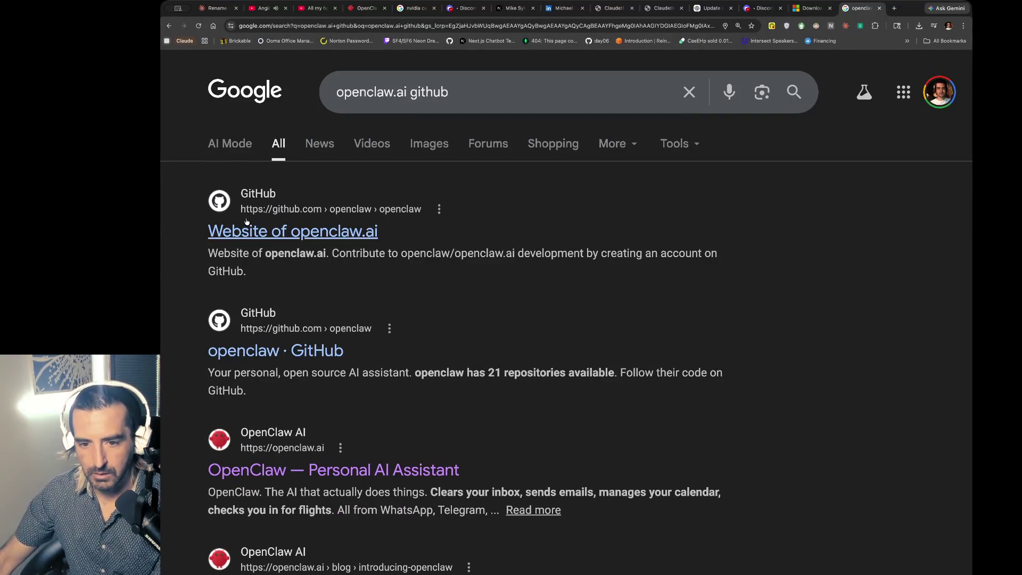
Step: Open the openclaw/openclaw.ai repo and read its README through Tech Stack, Development and Install Scripts
left_click(268, 224)
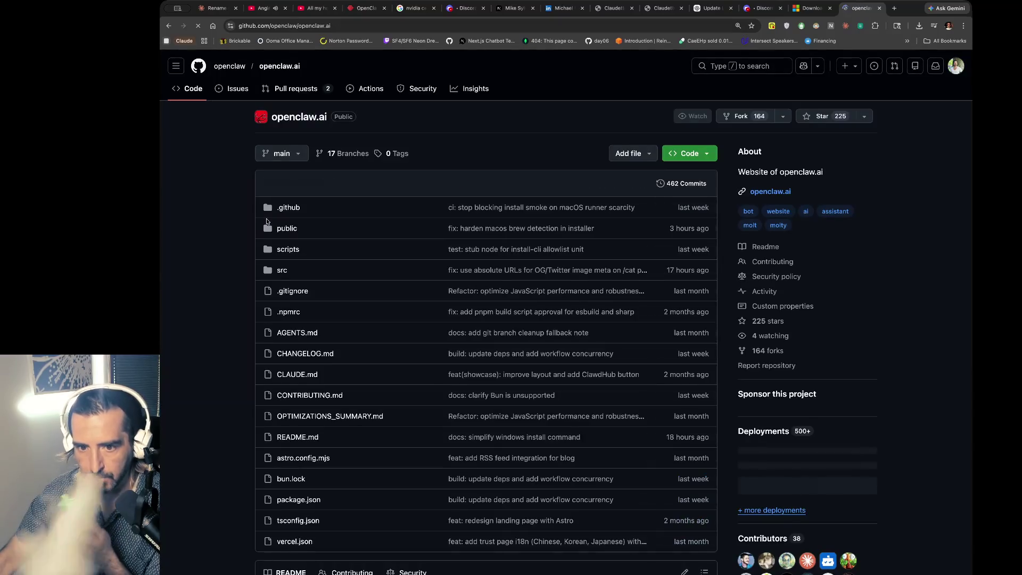
scroll(253, 149, "down", 10)
scroll(253, 149, "down", 5)
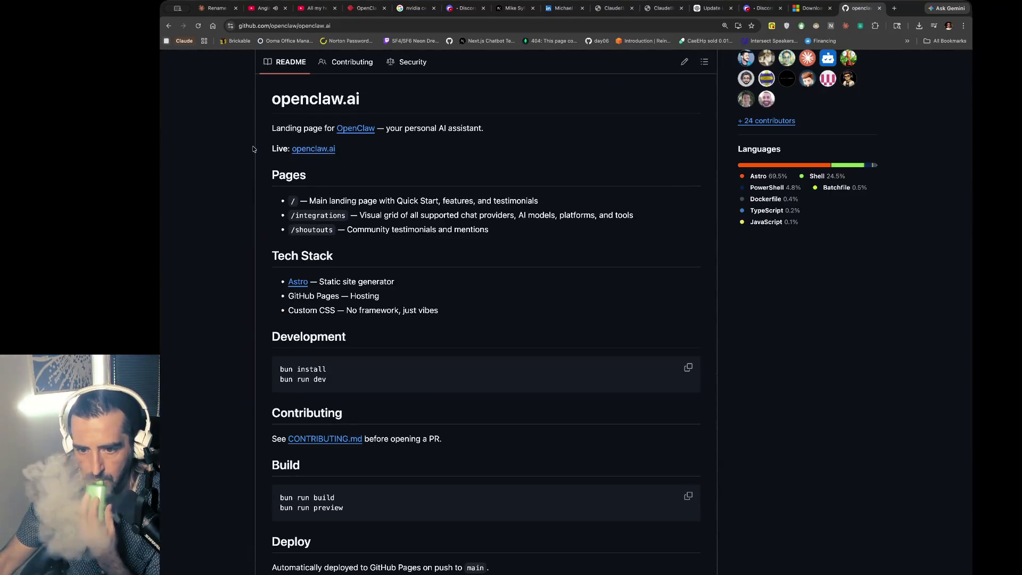
left_click_drag(346, 201, 336, 273)
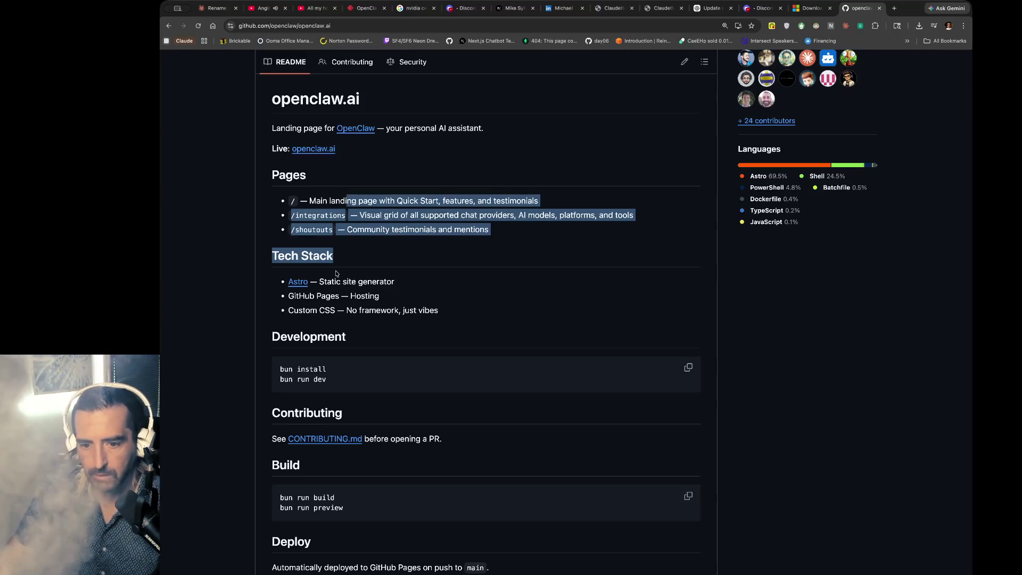
scroll(336, 274, "down", 4)
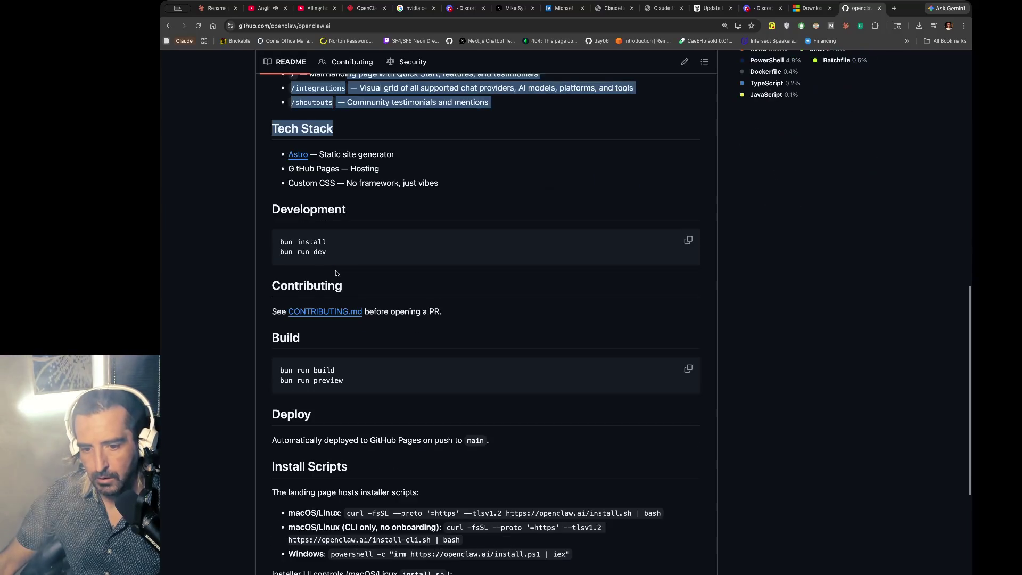
scroll(336, 273, "down", 3)
scroll(336, 273, "up", 4)
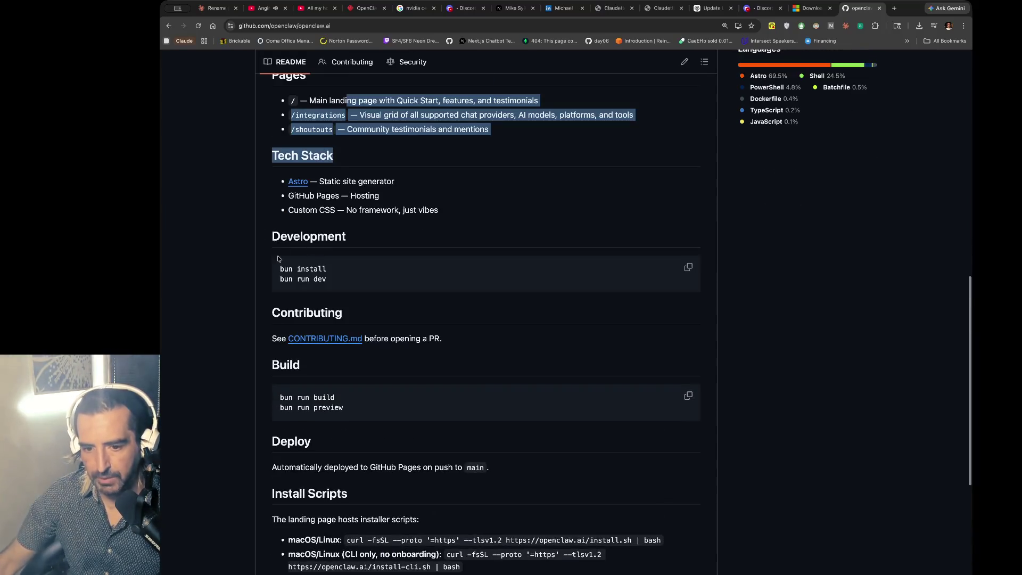
left_click_drag(284, 269, 275, 301)
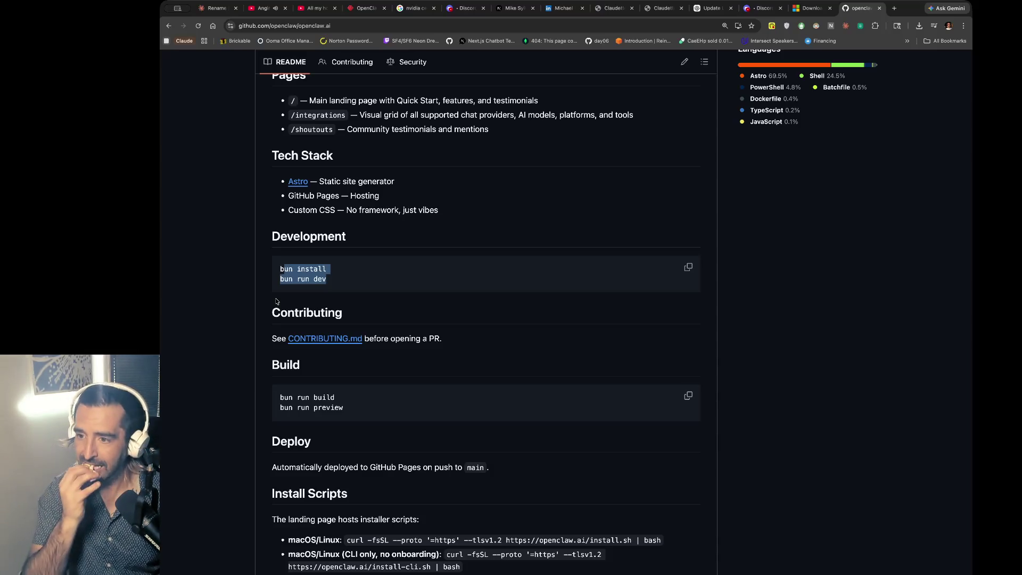
key("super+t")
Step: Open YouTube in a new tab and go to your channel's Videos list
key("super+v")
key("Return")
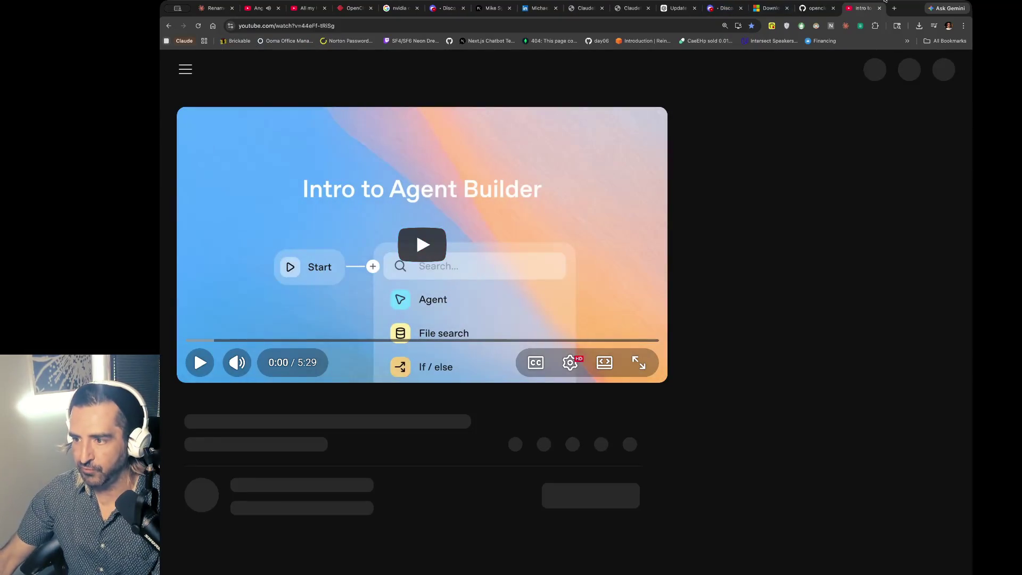
left_click(939, 70)
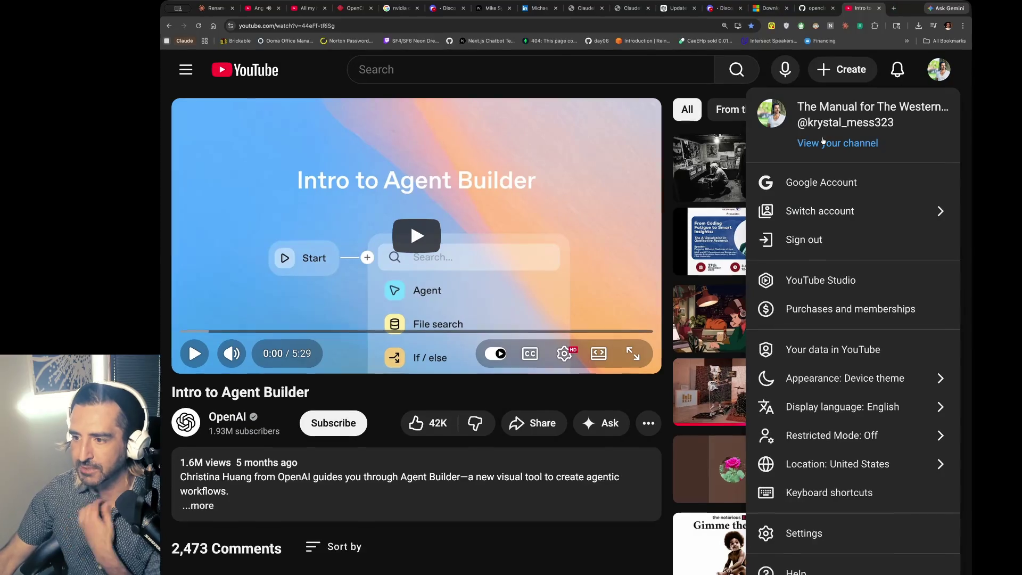
left_click(825, 142)
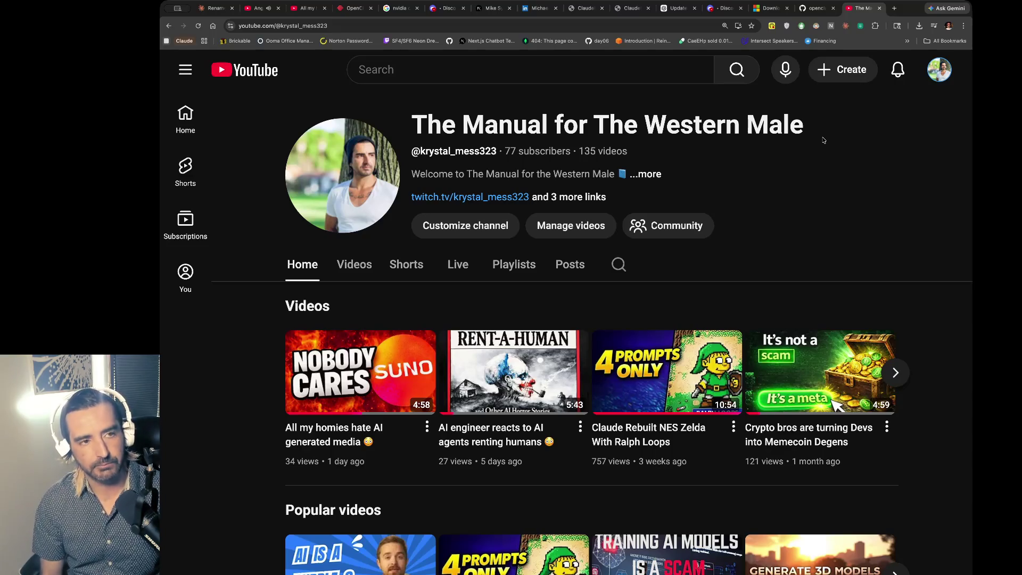
left_click(354, 265)
Step: Open 'How Claude's Creator Builds Software', pause it, and return to the openclaw README tab
scroll(440, 317, "down", 6)
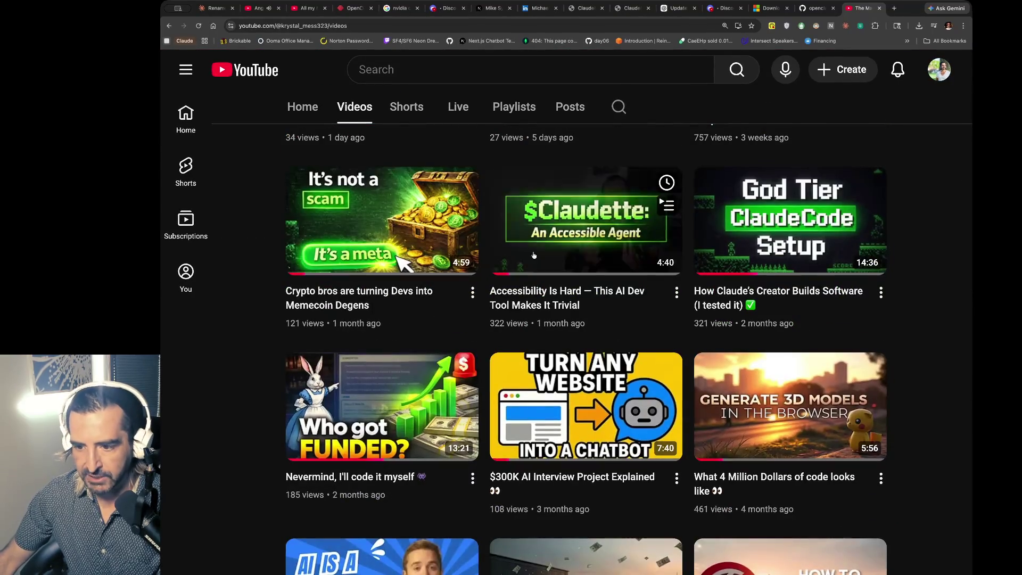
left_click(530, 228)
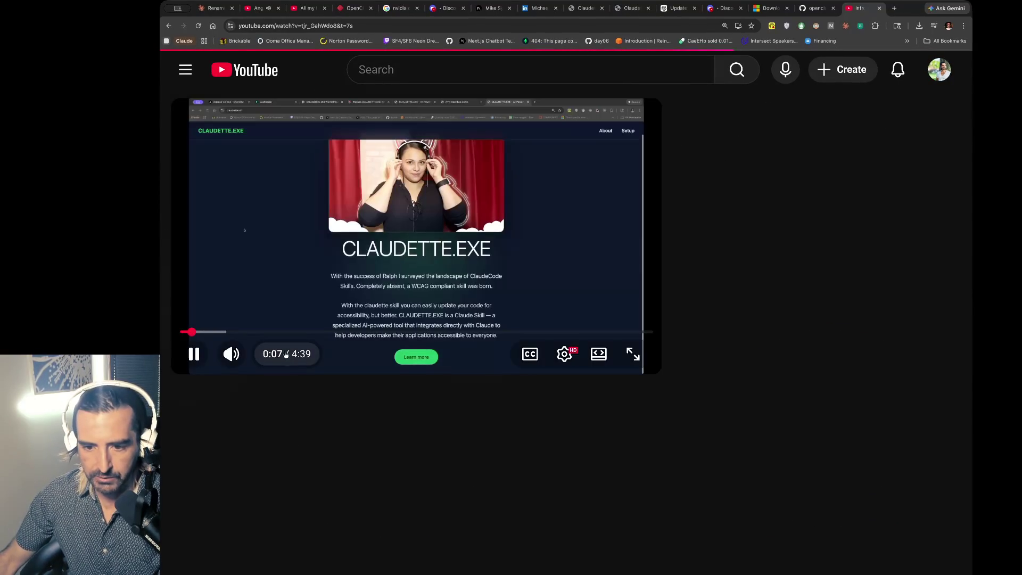
left_click(169, 26)
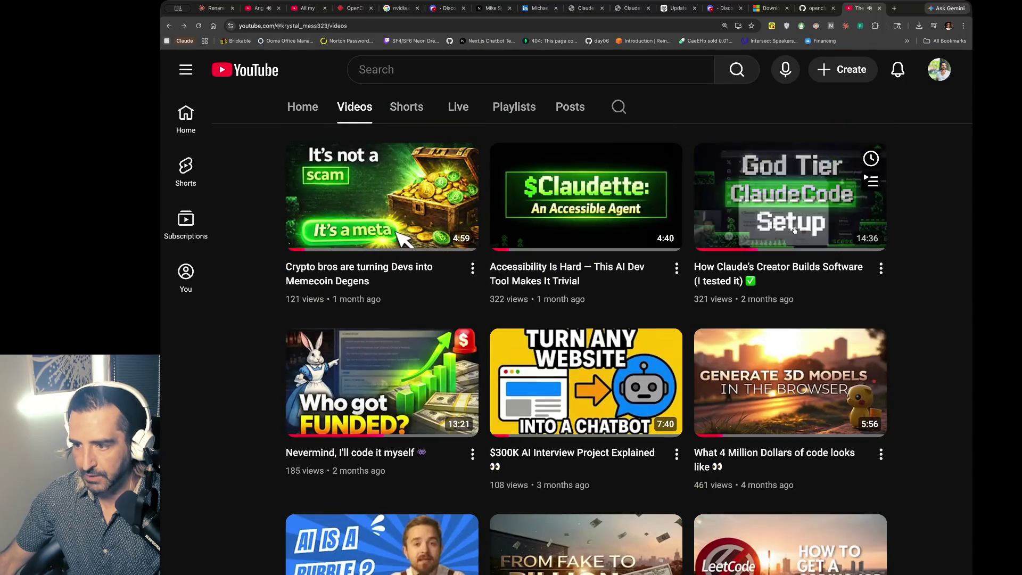
left_click(767, 208)
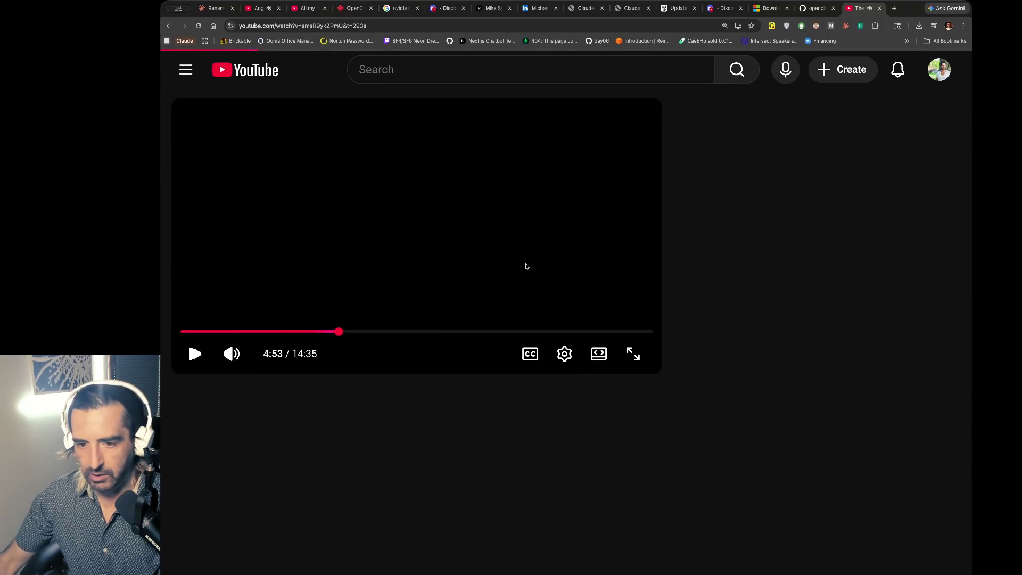
left_click(335, 230)
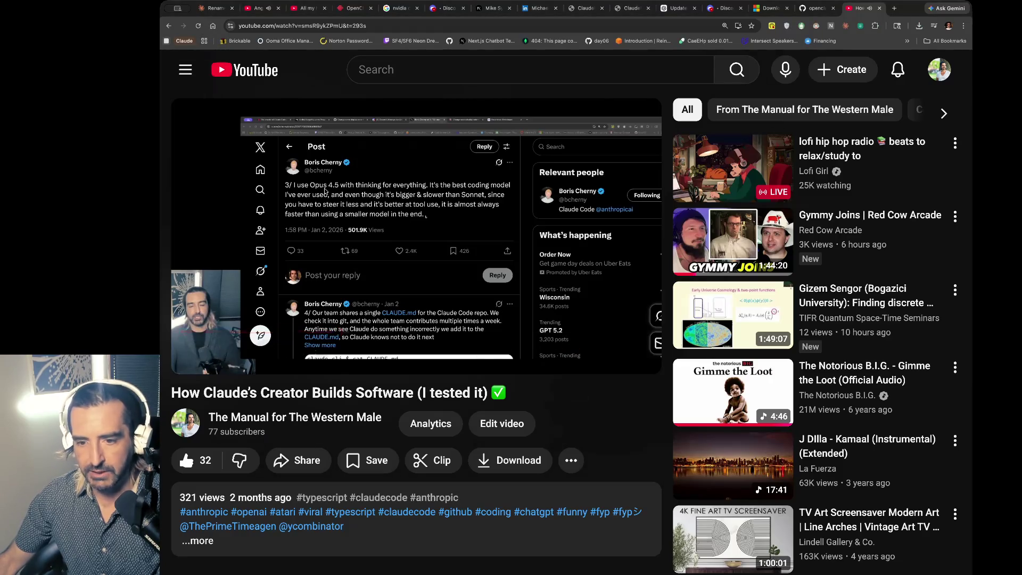
left_click(817, 6)
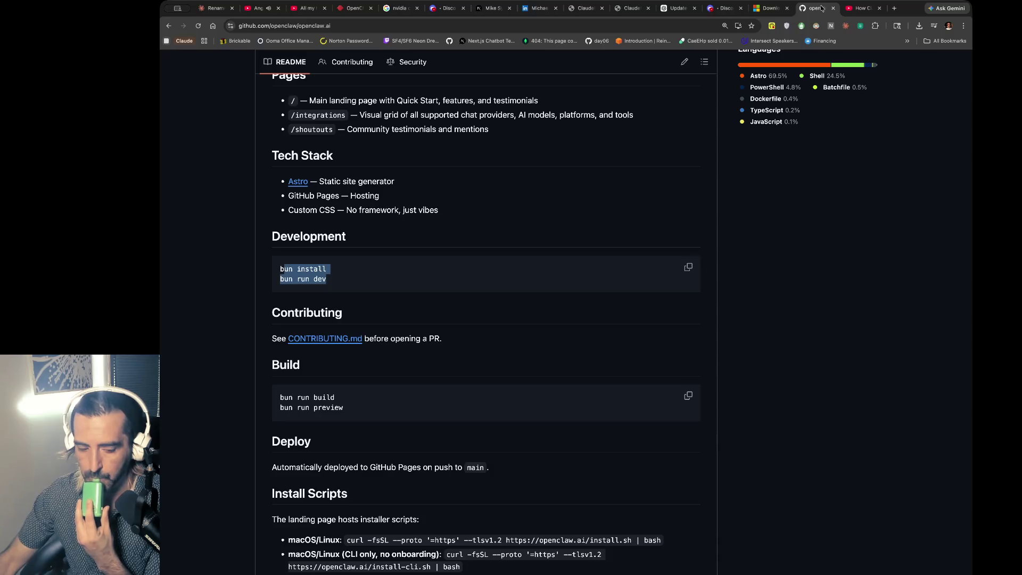
Step: Copy the openclaw.ai repository's HTTPS clone URL from the green Code menu
scroll(351, 192, "up", 10)
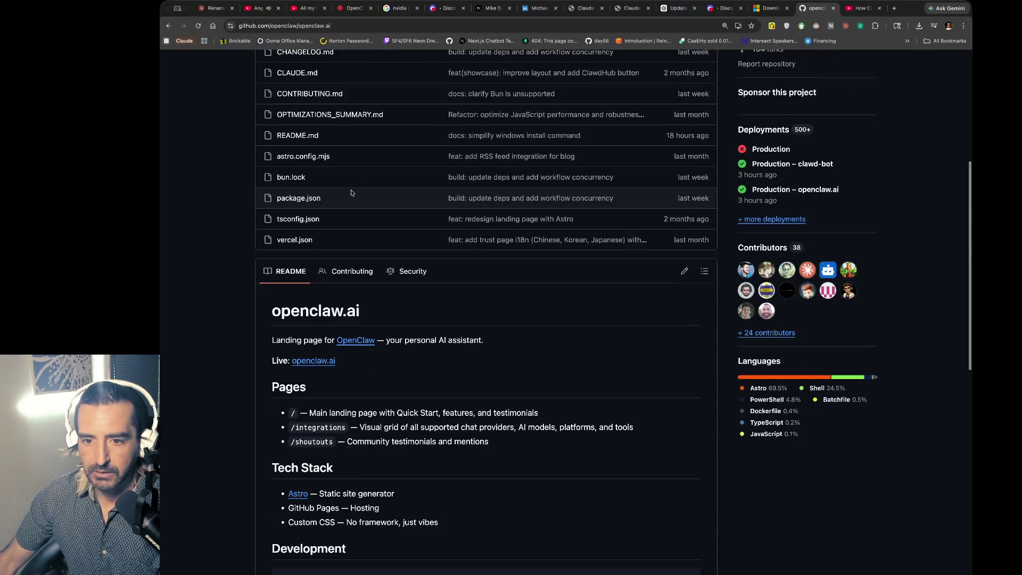
scroll(351, 193, "down", 2)
scroll(351, 192, "down", 15)
scroll(402, 187, "up", 20)
left_click(690, 153)
left_click(701, 243)
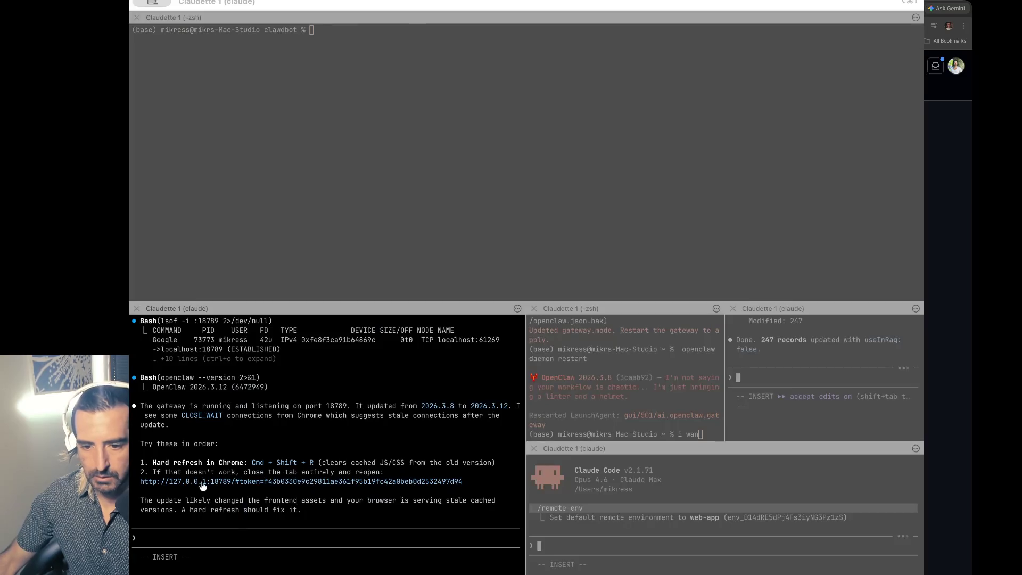
Step: In the top terminal pane, list the current folder and change to the home directory (cd ~/)
left_click(162, 332)
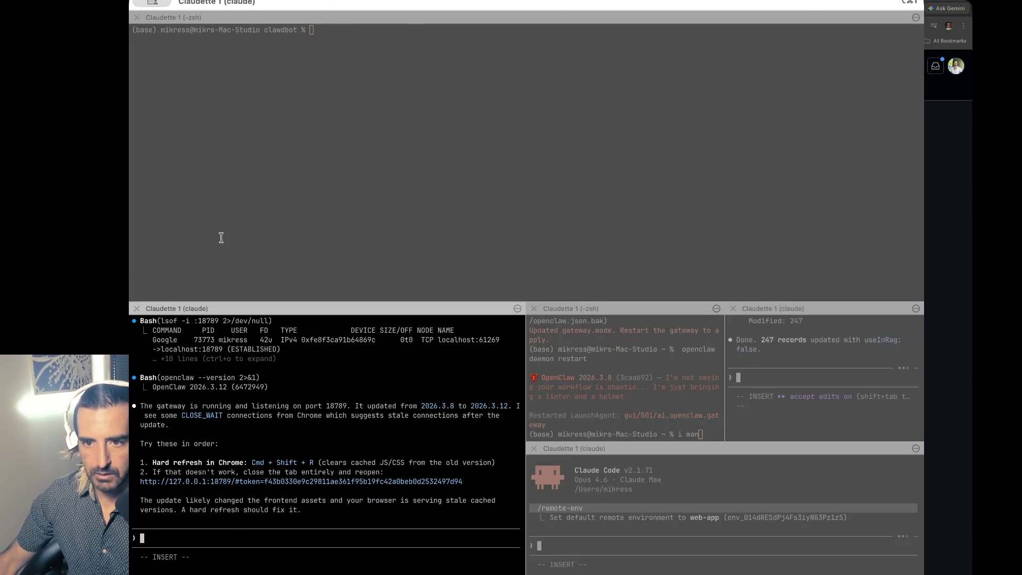
left_click(222, 237)
type("ls")
key("Return")
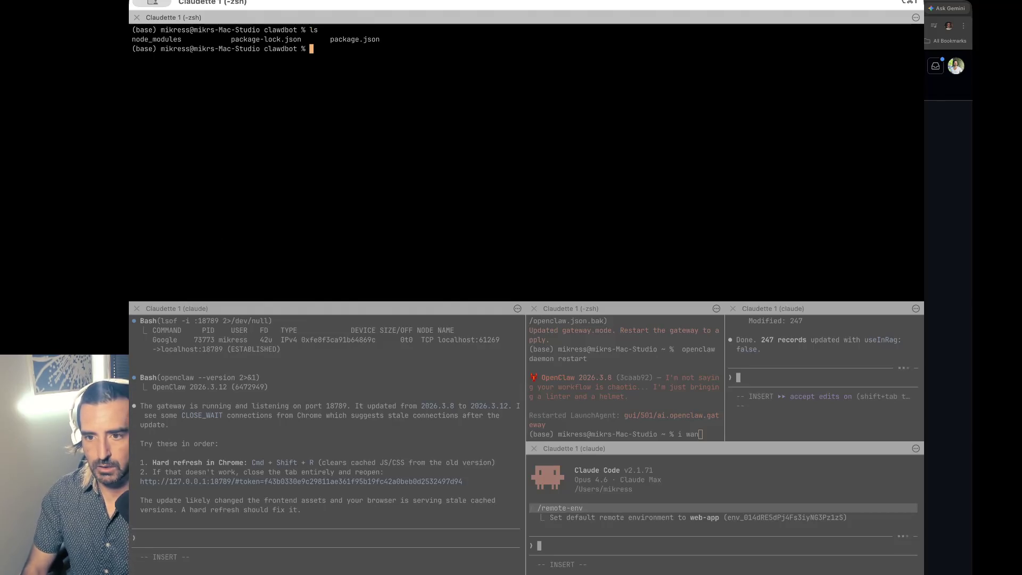
type("m")
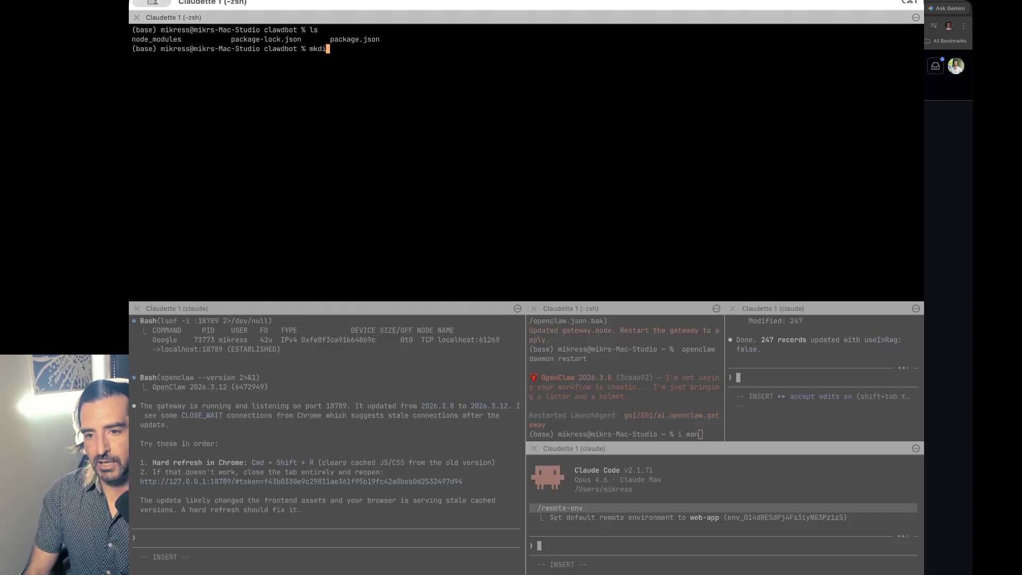
key("BackSpace")
type("cd ~?")
key("Return")
type("cd ~?")
key("BackSpace")
type("/")
key("Return")
Step: Create a new folder named openclaw_webapp with mkdir
type("mkdir clawdb")
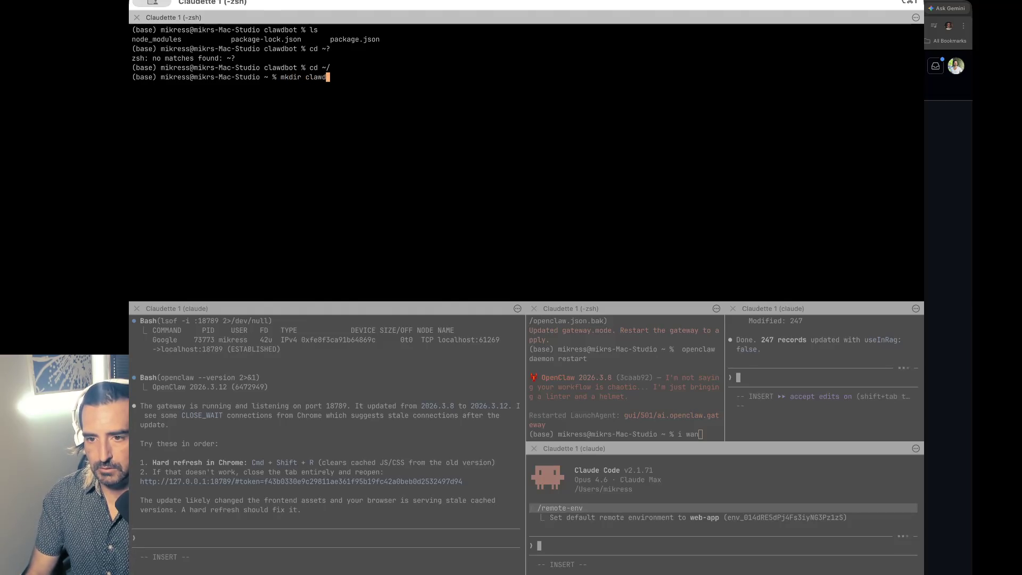
key("BackSpace")
type("bow")
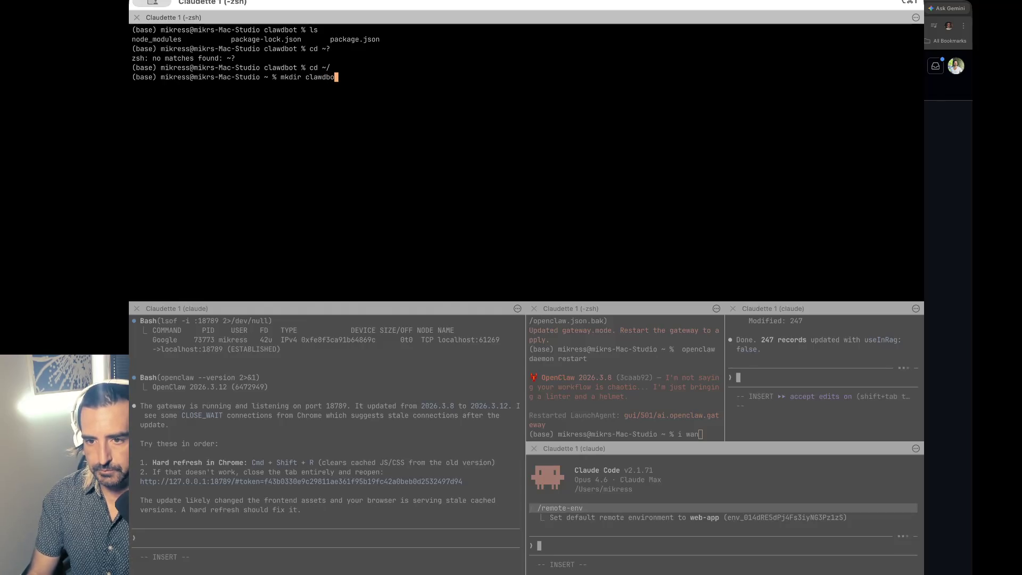
key("BackSpace")
key("BackSpace")
key("BackSpace")
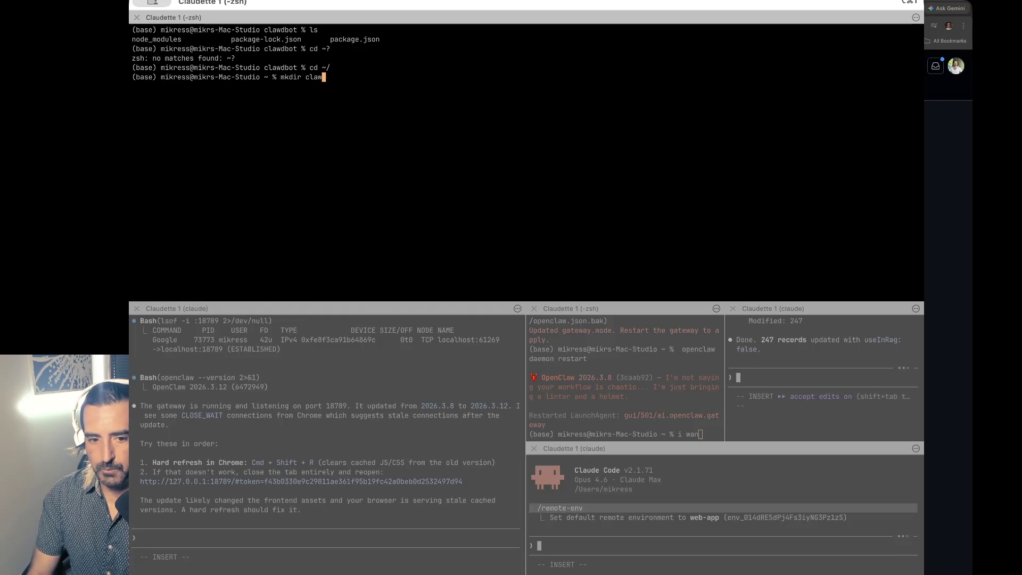
type("openclaw")
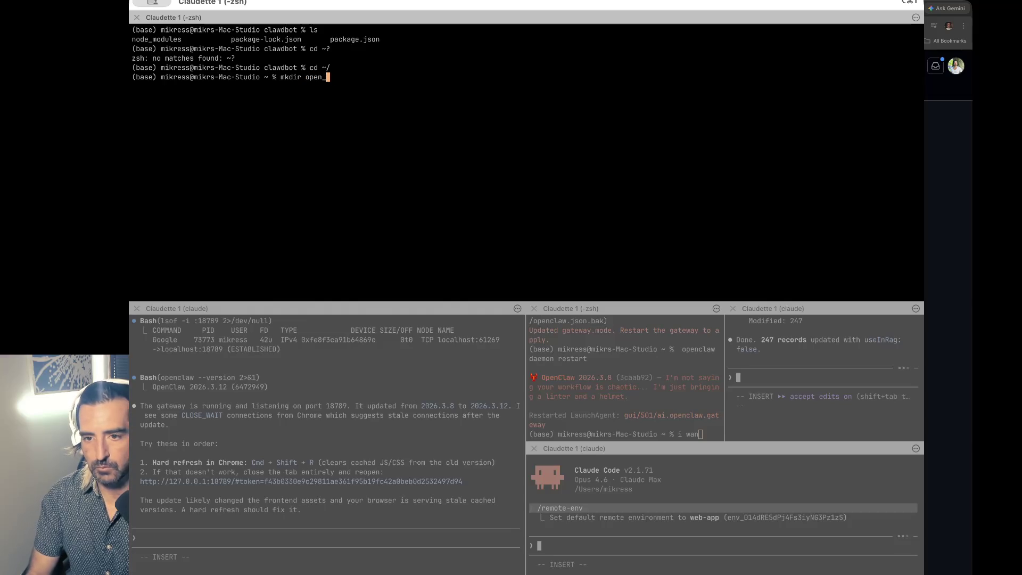
key("BackSpace")
key("BackSpace")
key("BackSpace")
type("_Claw_Web_")
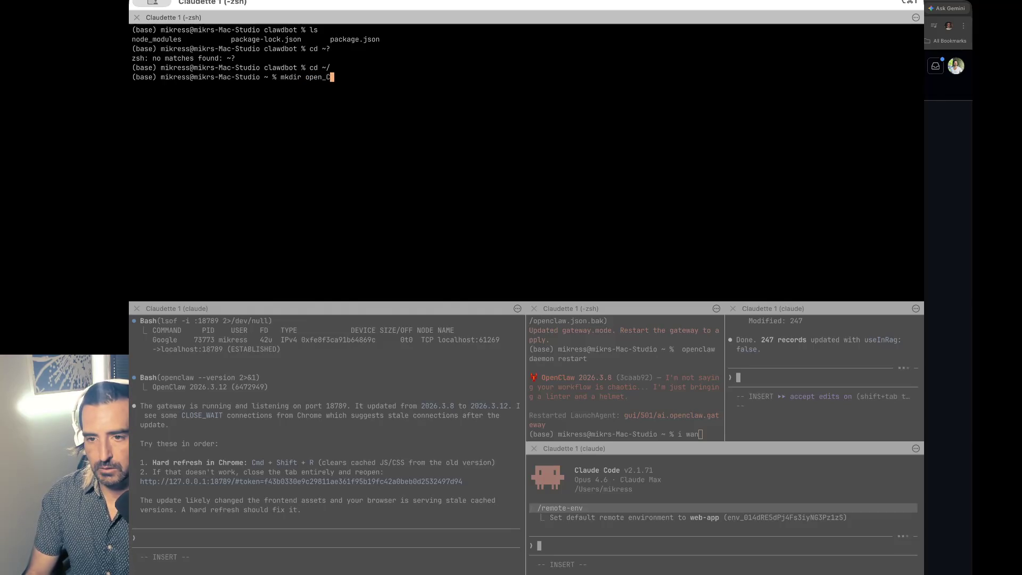
key("BackSpace")
key("BackSpace")
key("BackSpace")
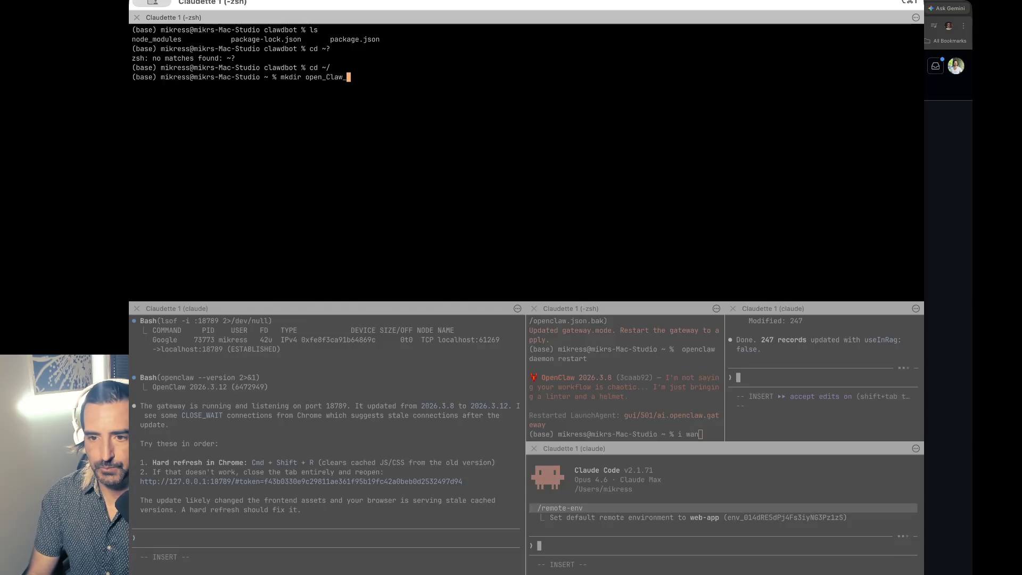
key("BackSpace")
type("claw_webapp")
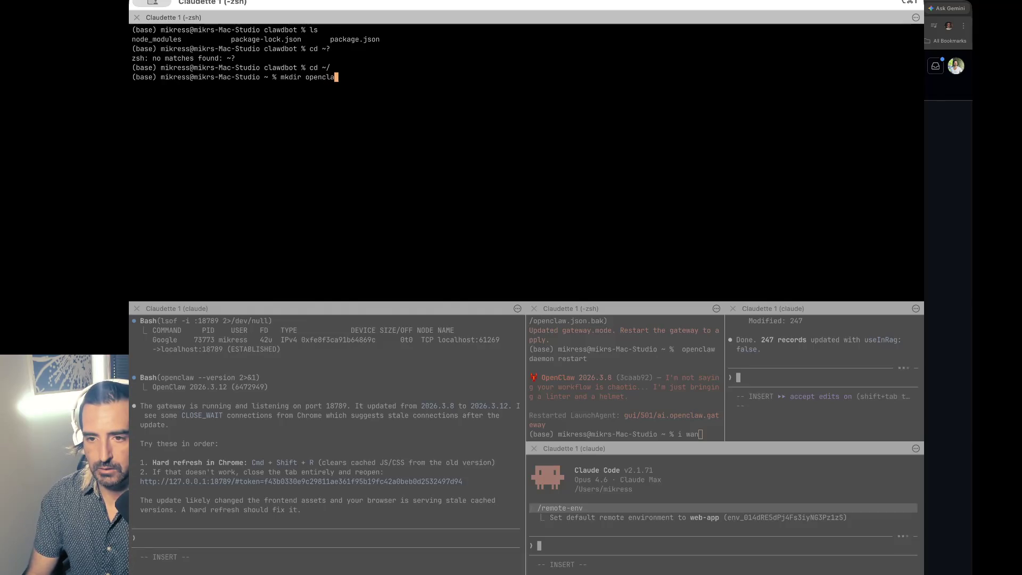
key("Return")
type("cd o")
key("Tab")
key("Return")
type("ls")
key("Return")
type("git clone https://github.com/openclaw/openclaw.ai.git")
key("Return")
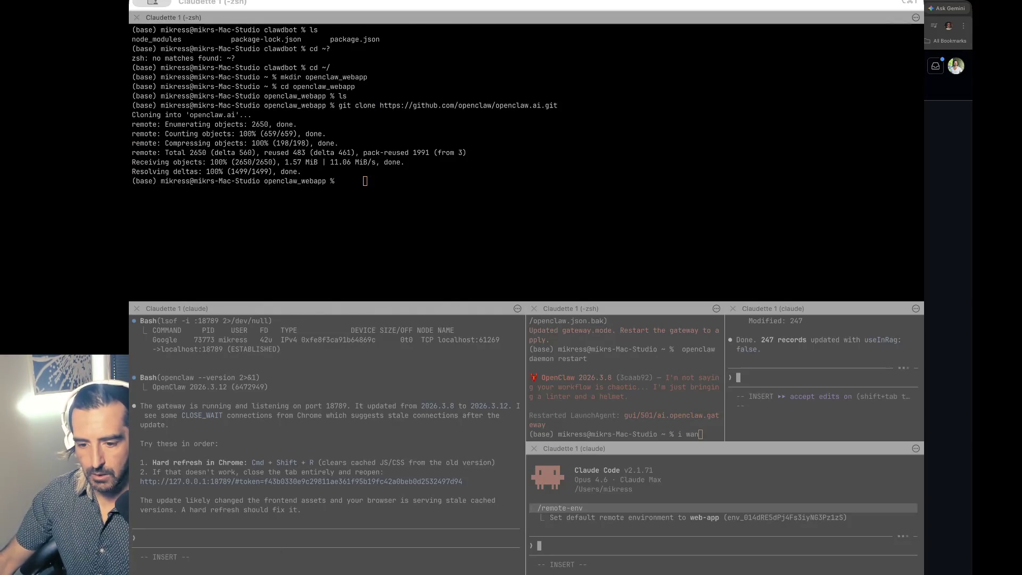
key("super+Tab")
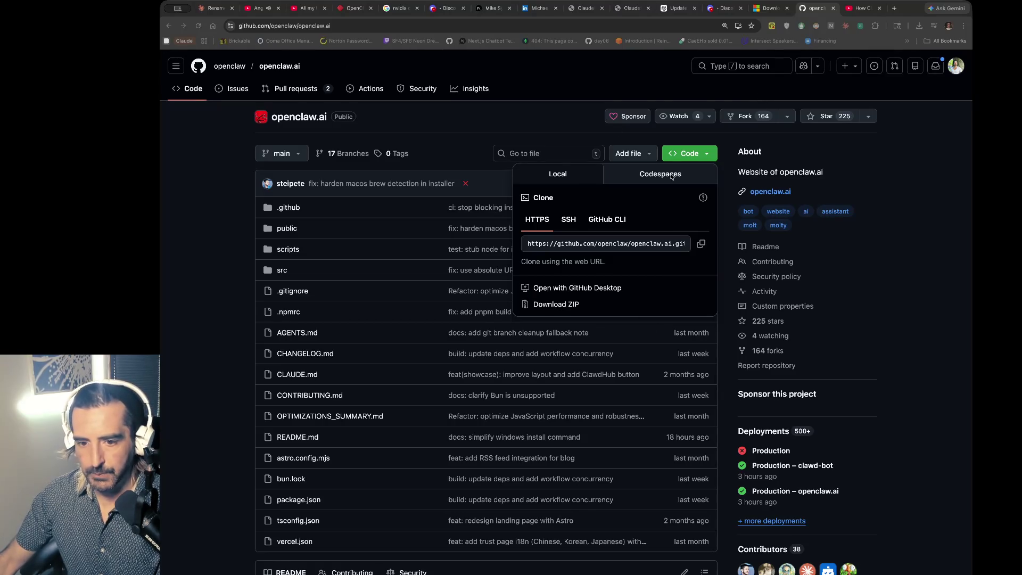
Step: Scroll the openclaw.ai repo page, glance at the Excalidraw notes, then return to the terminal
scroll(464, 383, "down", 2)
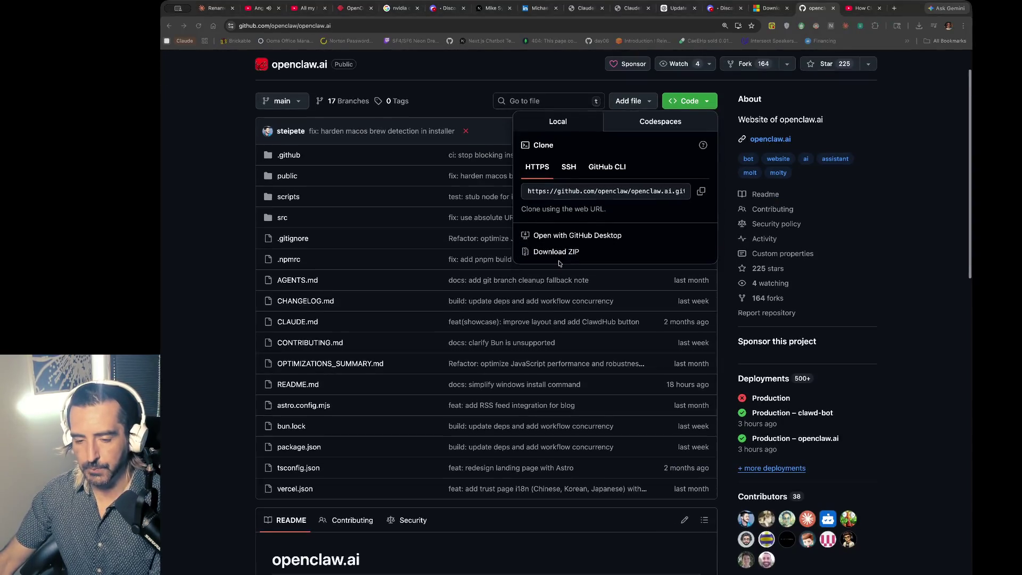
key("super+Tab")
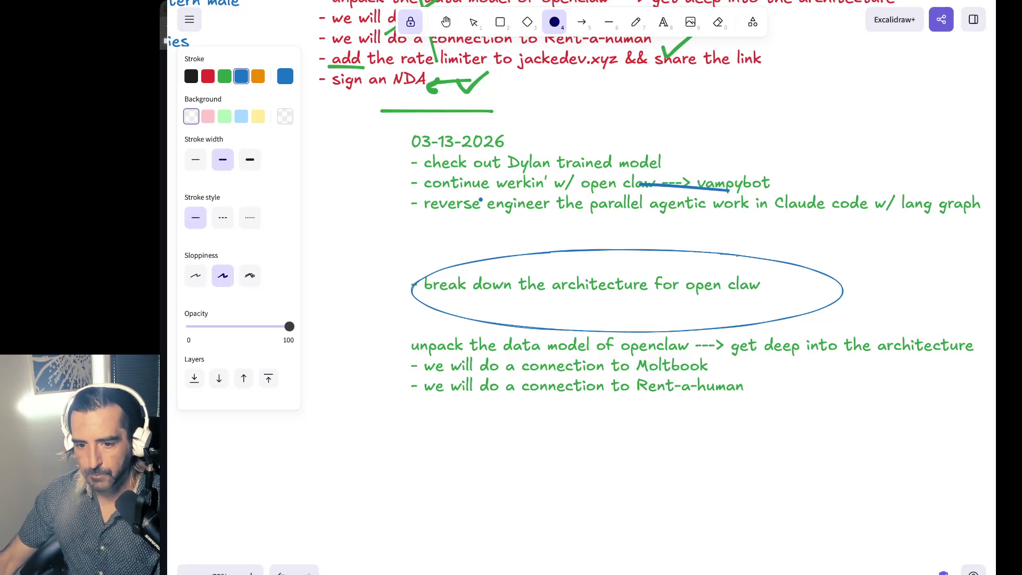
key("super+Tab")
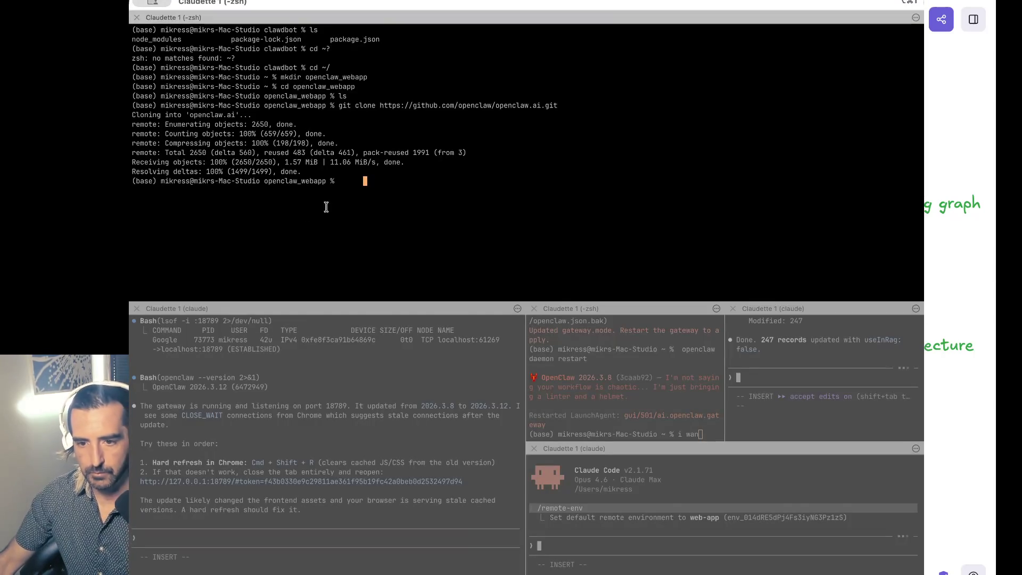
Step: Split off a new shell pane and close the leftover shell and spare Claude panes
key("super+d")
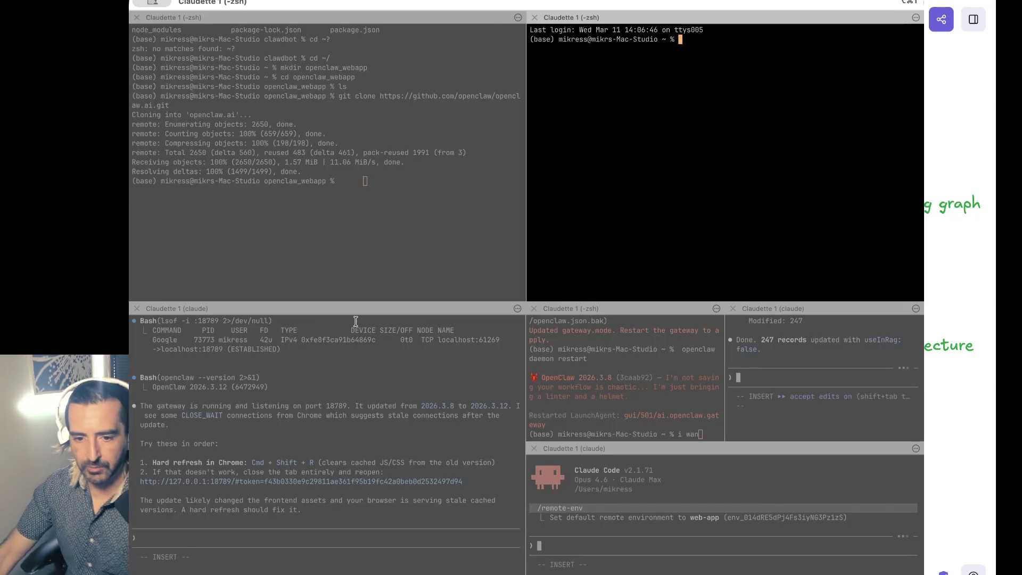
left_click(655, 332)
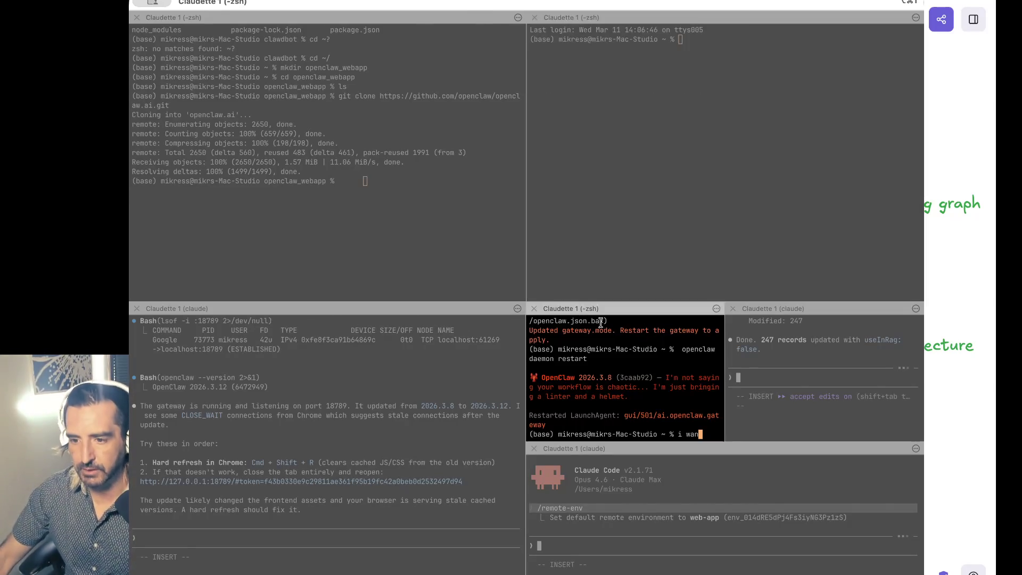
left_click(532, 309)
left_click(534, 309)
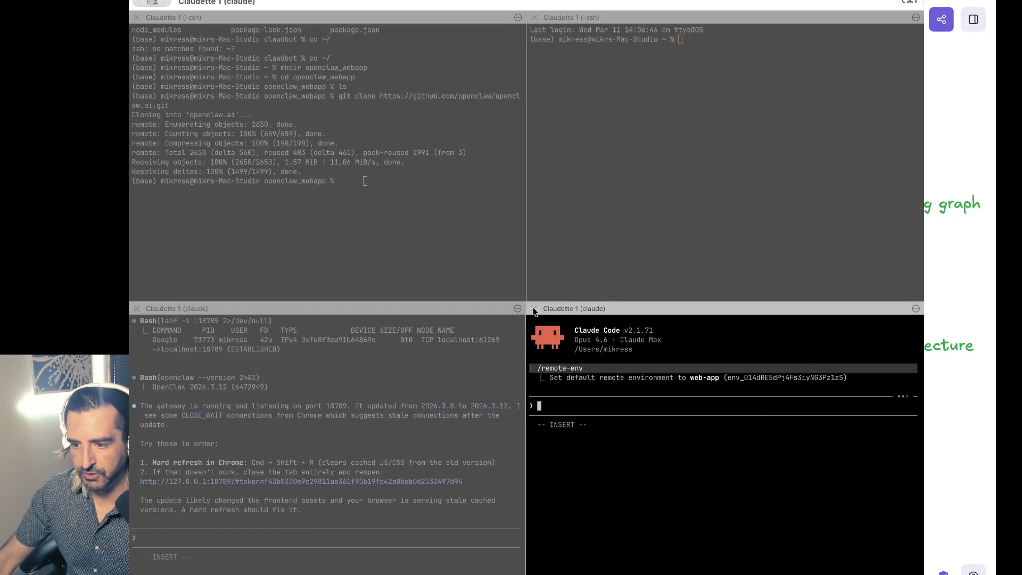
left_click(534, 308)
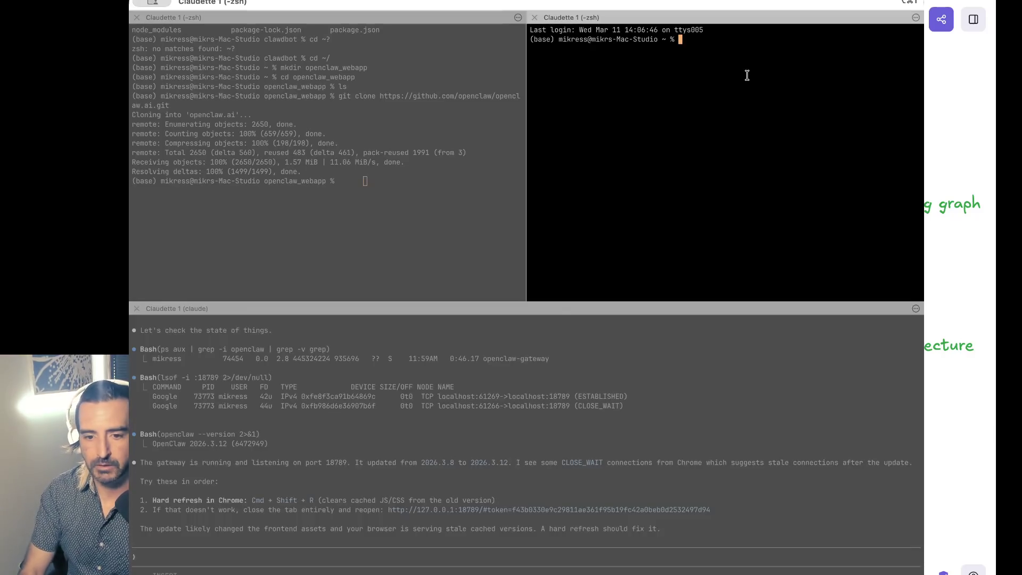
Step: In ~/clawdbot, open package.json in vi and quit without saving (:q!)
type("cd ~/")
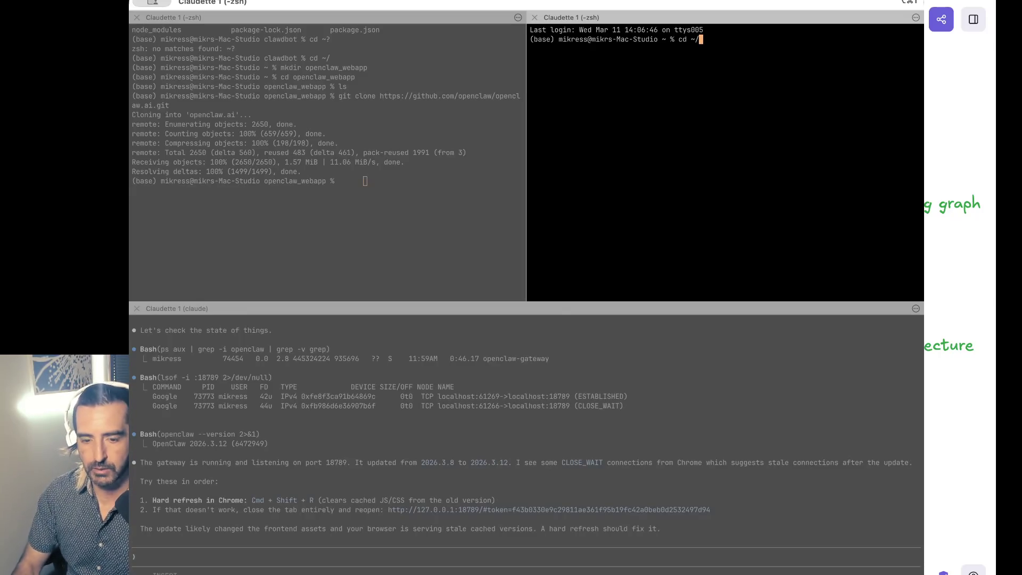
type("clawdbot")
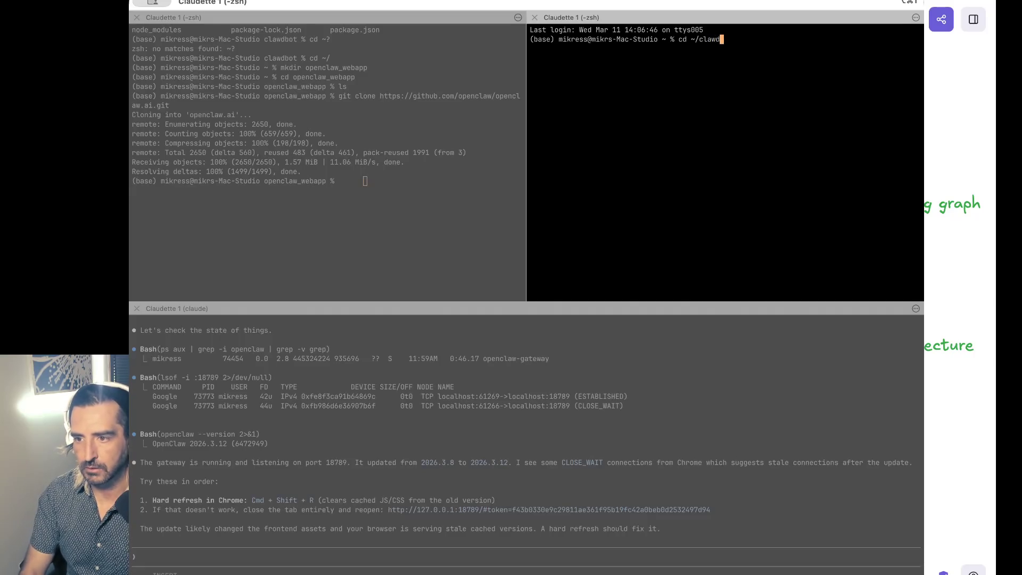
key("Return")
type("ls")
key("Return")
type("ladue")
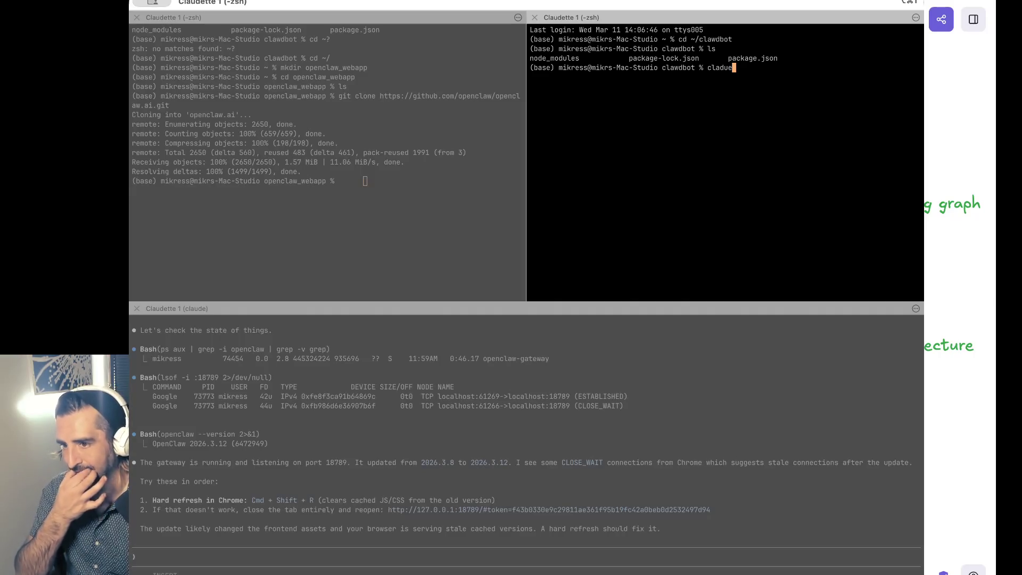
key("BackSpace")
key("BackSpace")
key("BackSpace")
type("vi package")
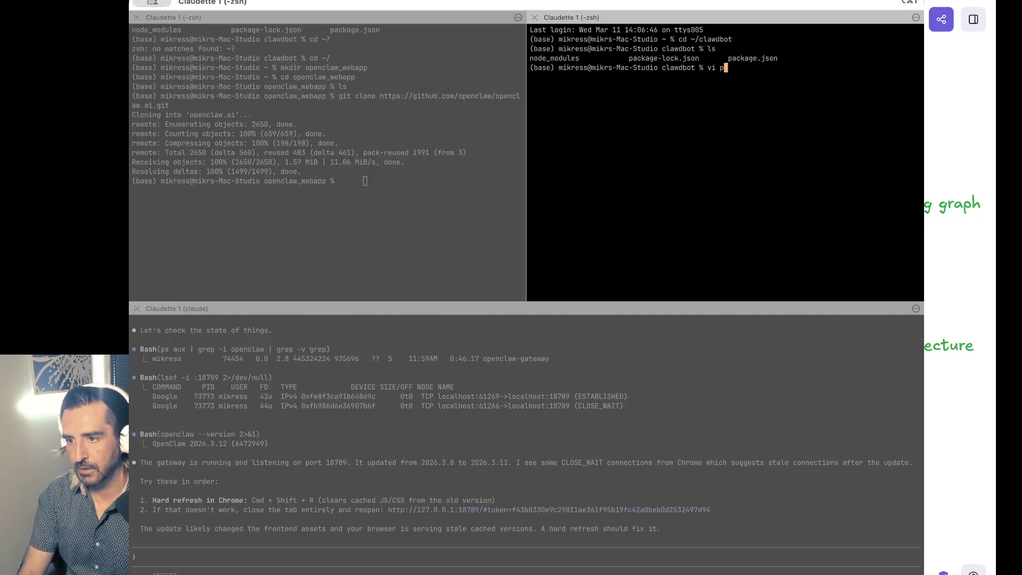
type(".json")
key("Return")
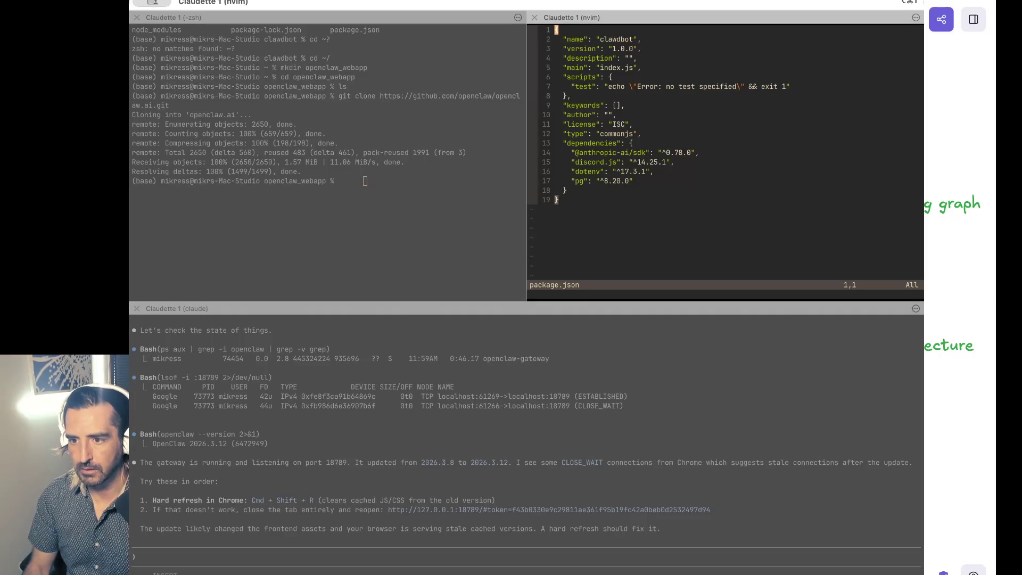
type(":q!")
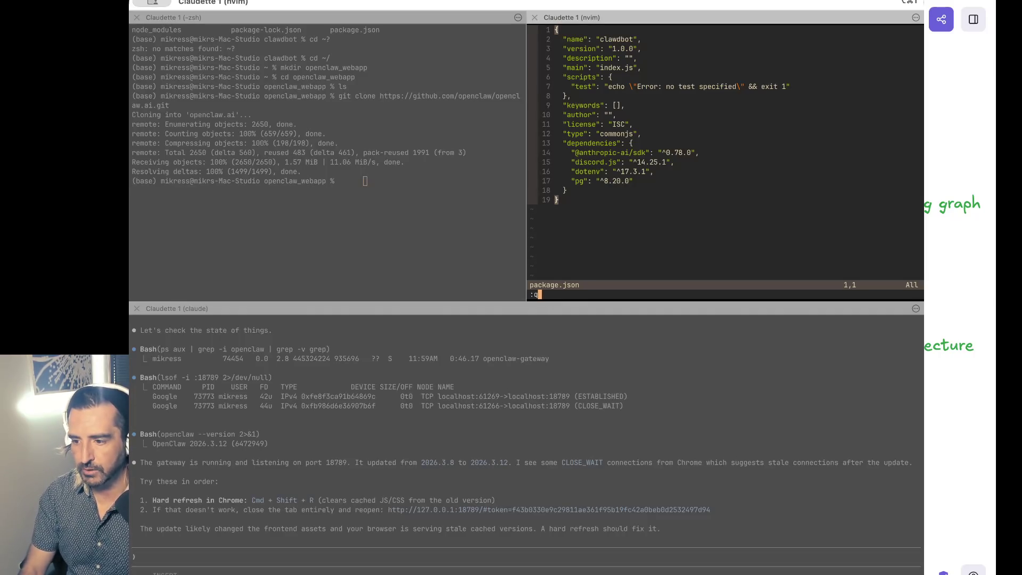
key("Return")
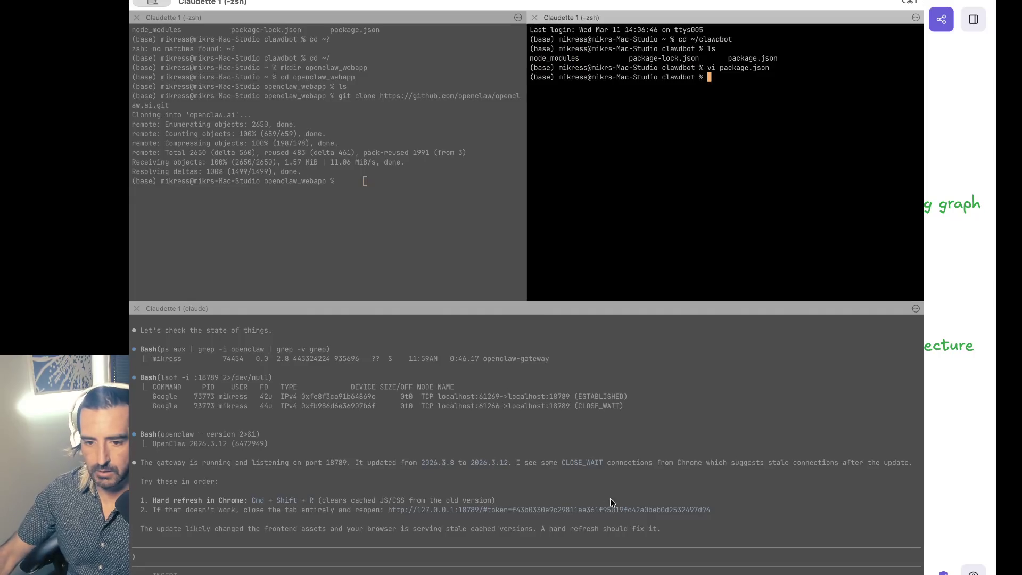
Step: Ask Claude where the code for the web app running on 127 lives, then list openclaw_webapp in another pane
left_click(605, 492)
type("he weba ")
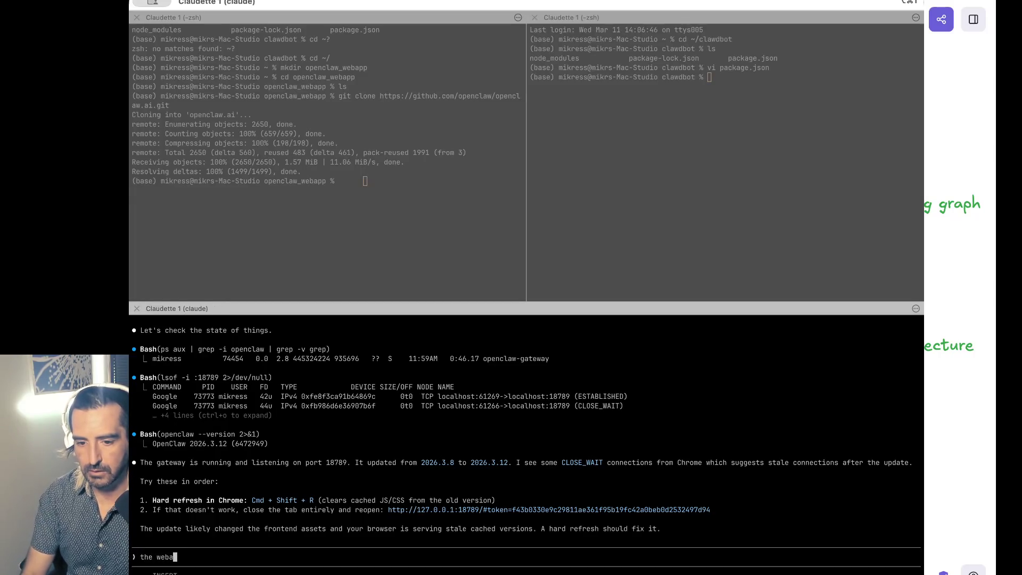
type("pp that is runing ")
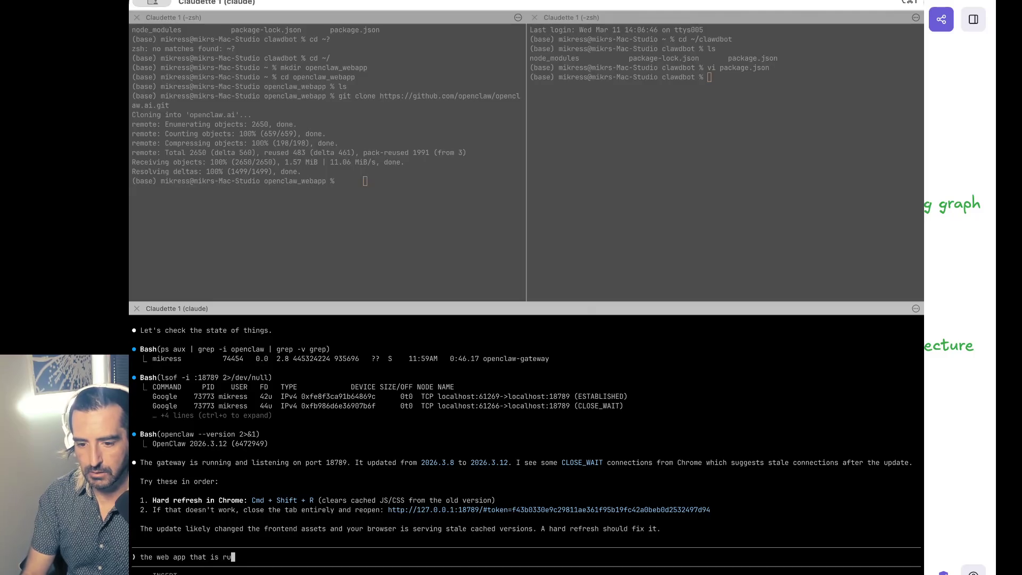
type("on 127 wher")
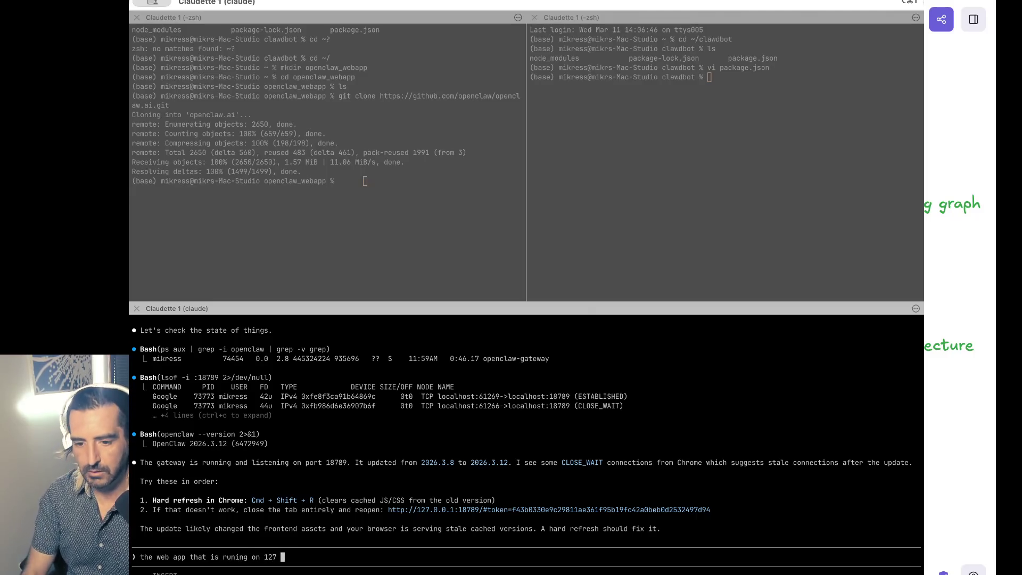
type("e is the code for t")
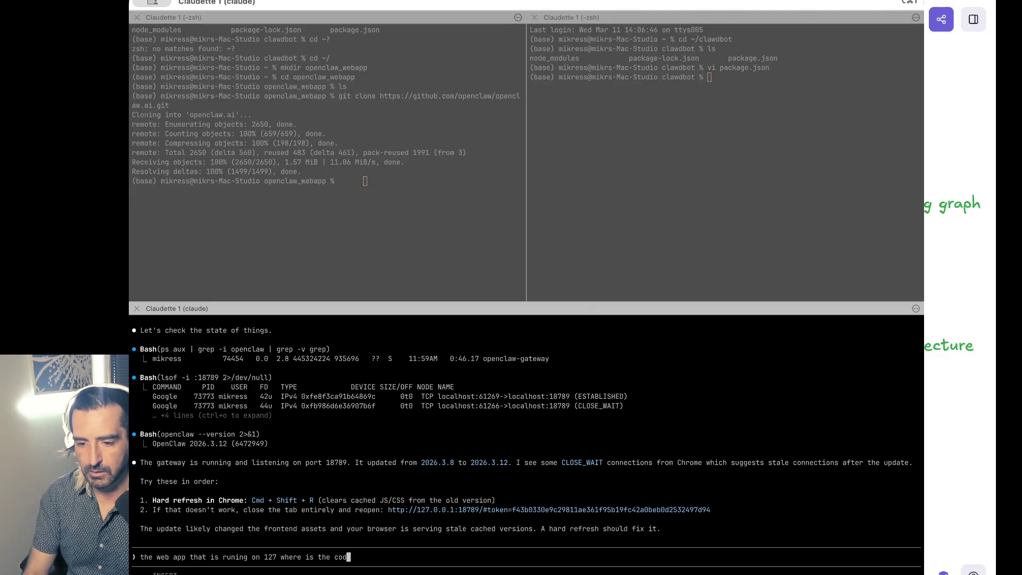
type("hat ?")
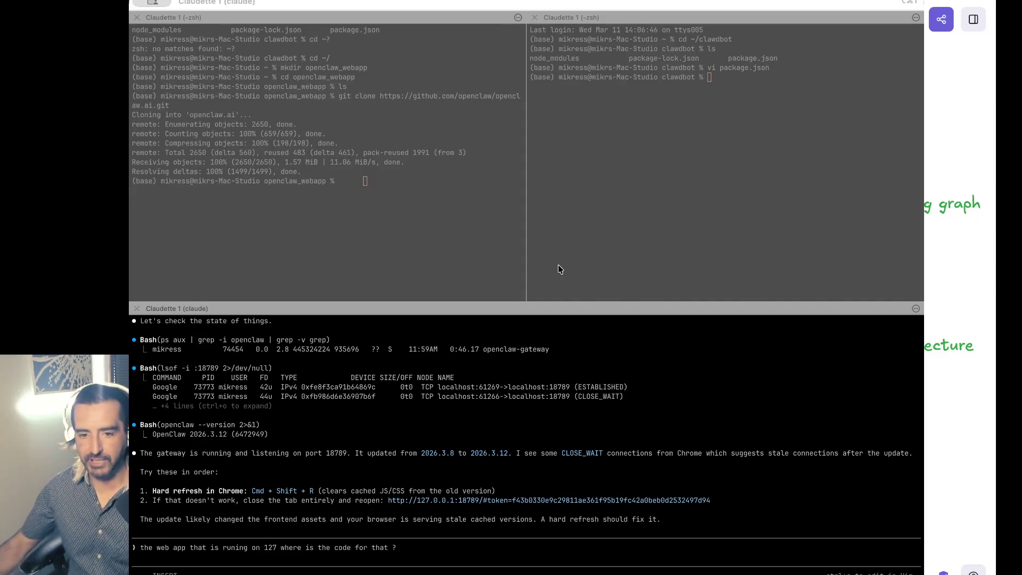
left_click(434, 69)
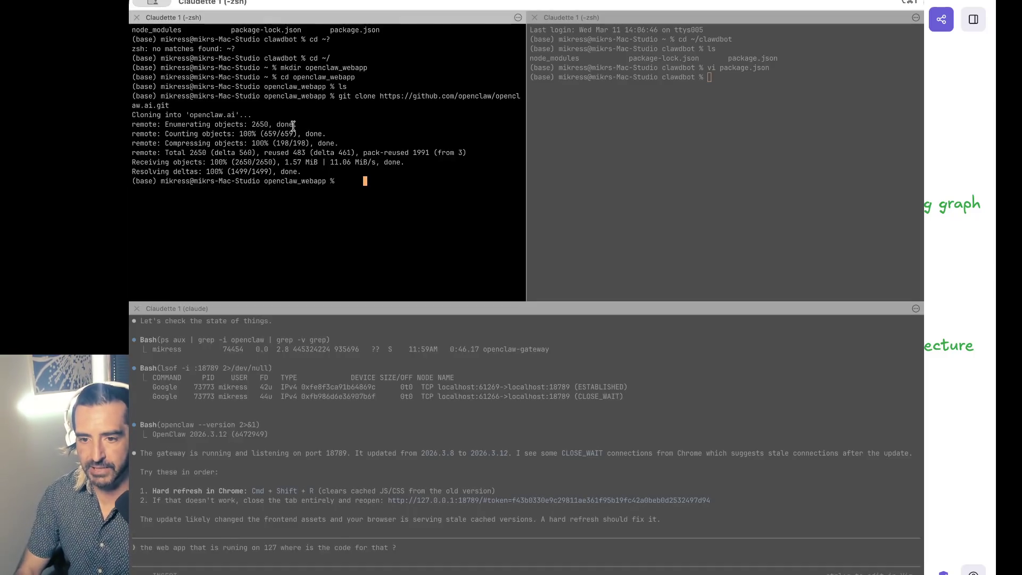
key("Return")
type("ls")
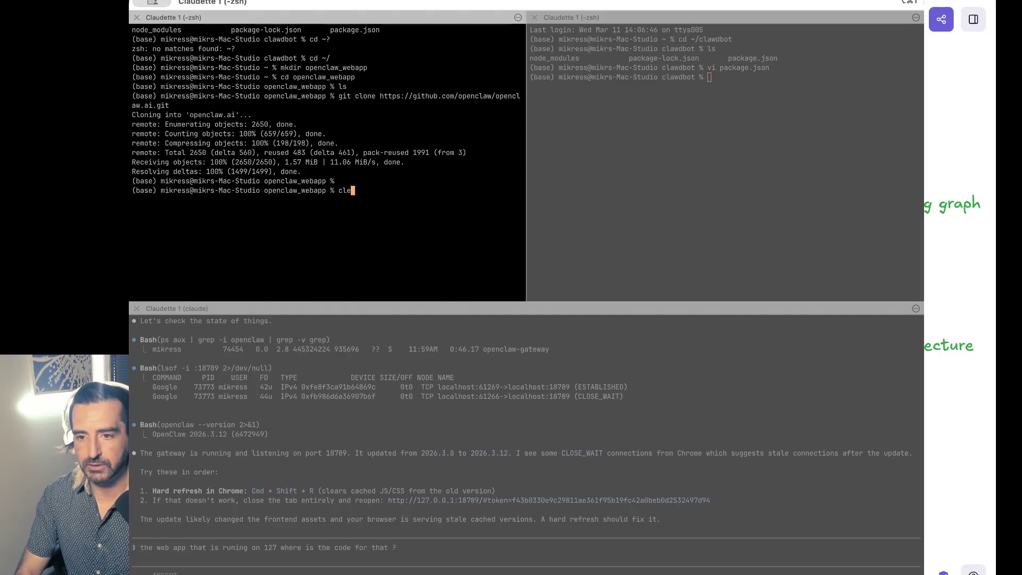
key("ctrl+l")
key("Return")
Step: List the cloned openclaw.ai repository's files, briefly starting and cancelling claude there
type("cd openclaw.ai")
key("Return")
type("ls")
key("Return")
type("claude")
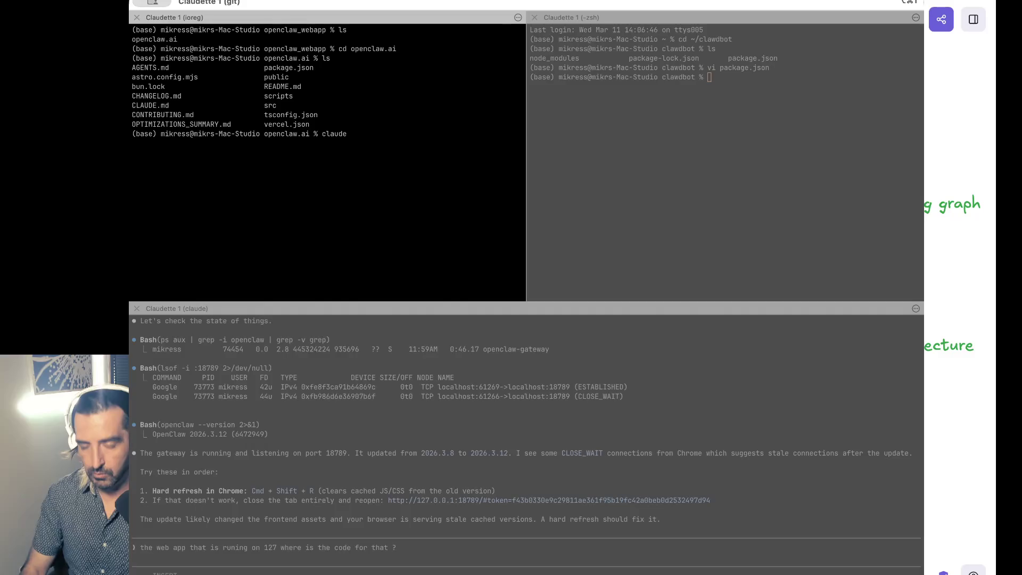
key("ctrl+c")
key("ctrl+c")
type("clear")
key("Return")
Step: Launch claude from openclaw_webapp and run /analyze openclaw.ai
type("cd ..")
key("Return")
type("ls")
key("Return")
type("claud")
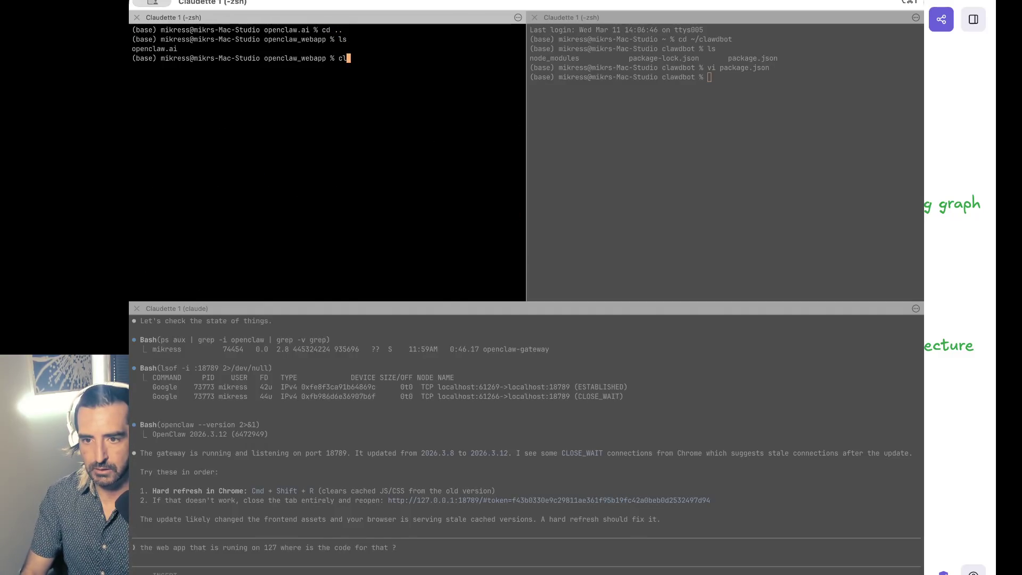
type("e")
key("Return")
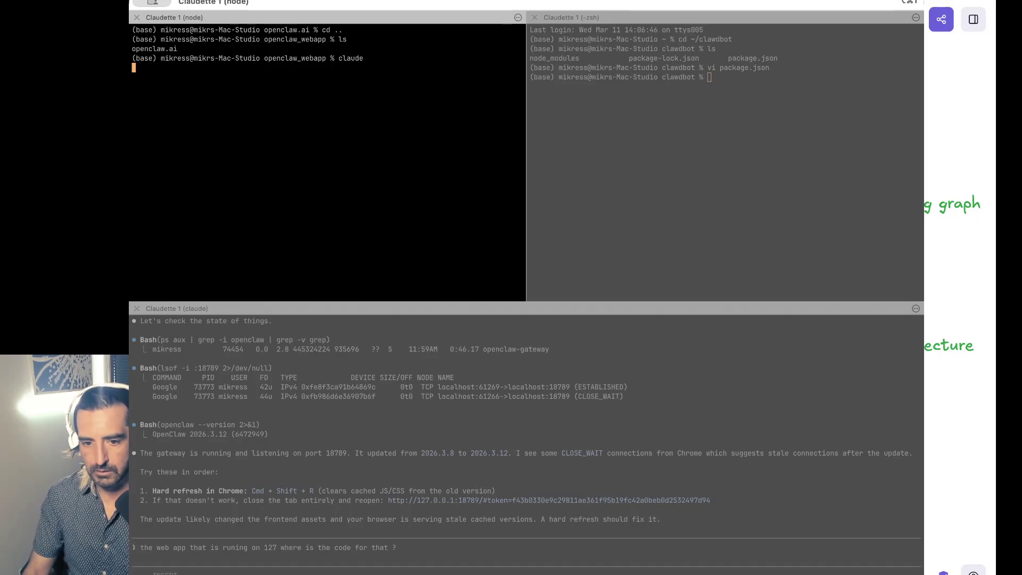
type("/analyze ")
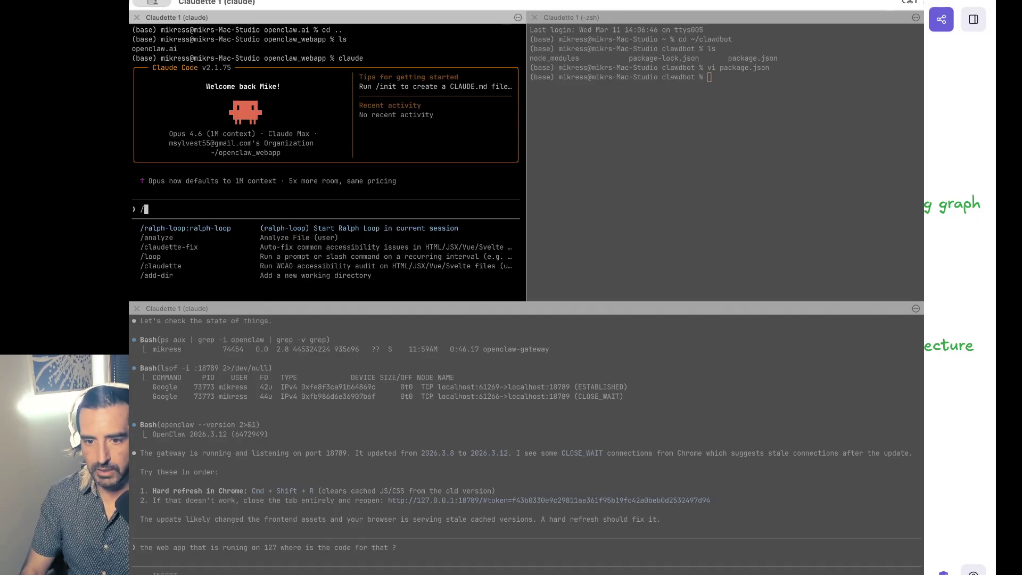
type("openclaw.ai")
key("Return")
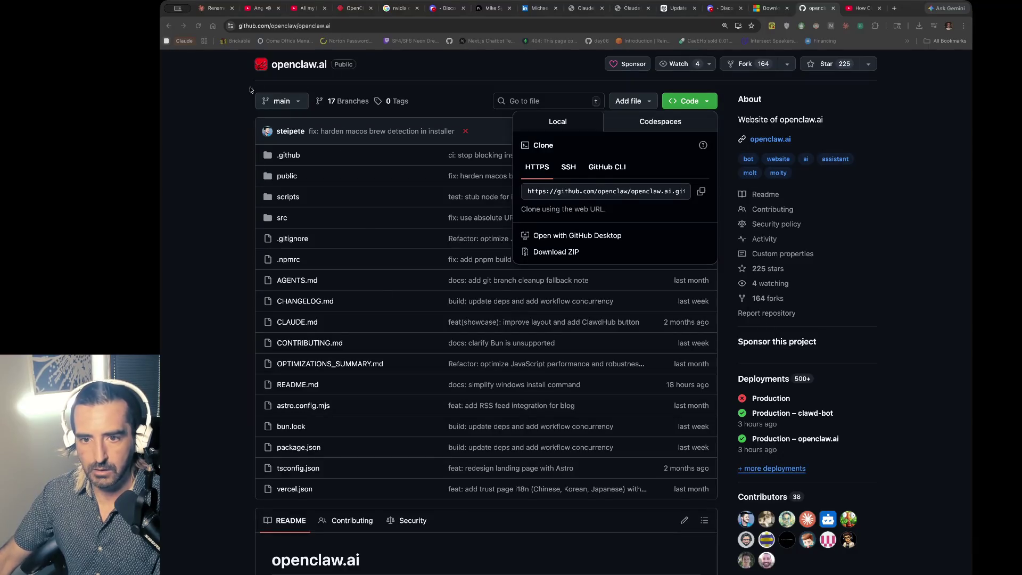
left_click(763, 9)
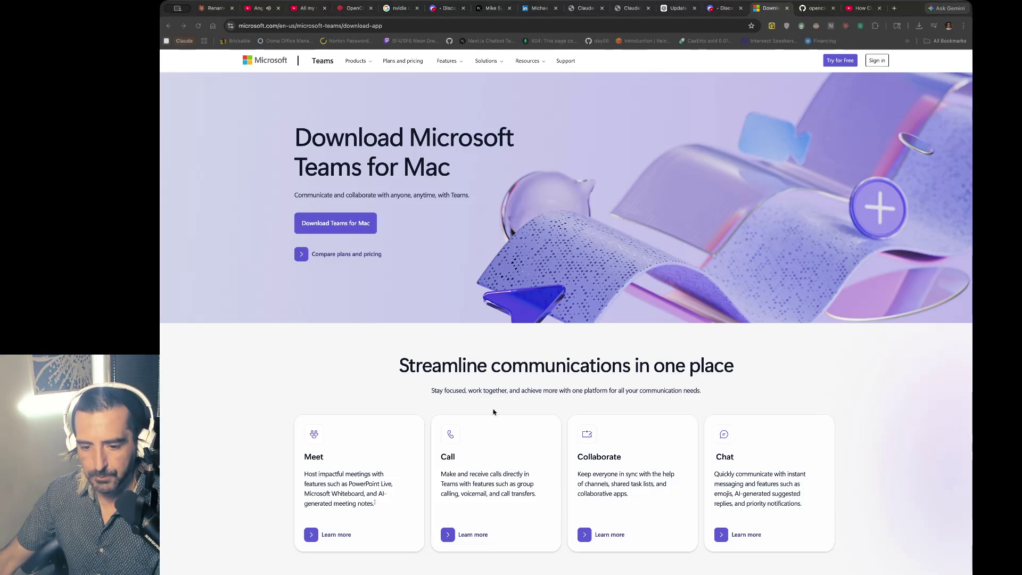
key("super+Tab")
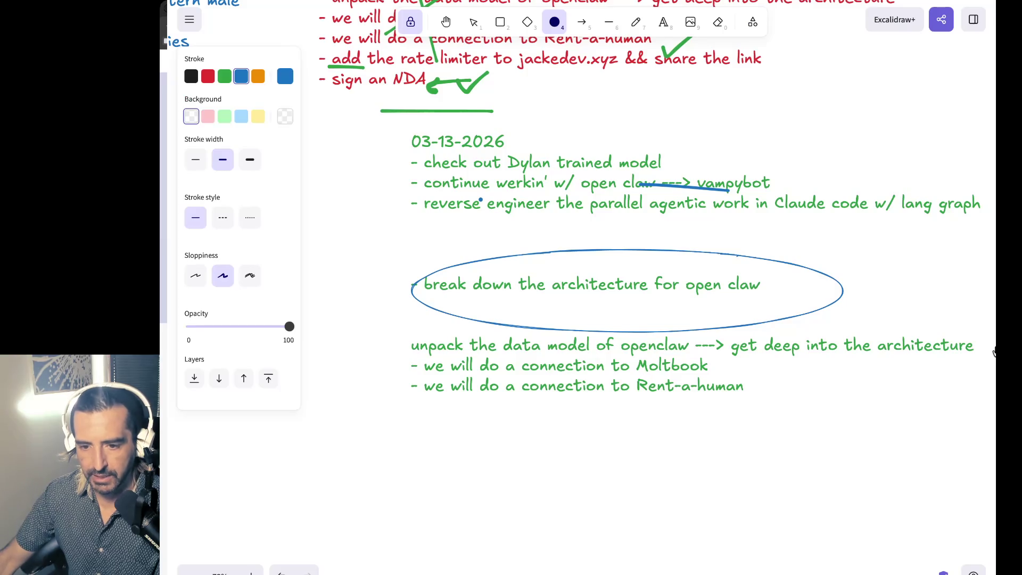
Step: Delete the blue ellipse around the open claw architecture line
scroll(725, 244, "down", 3)
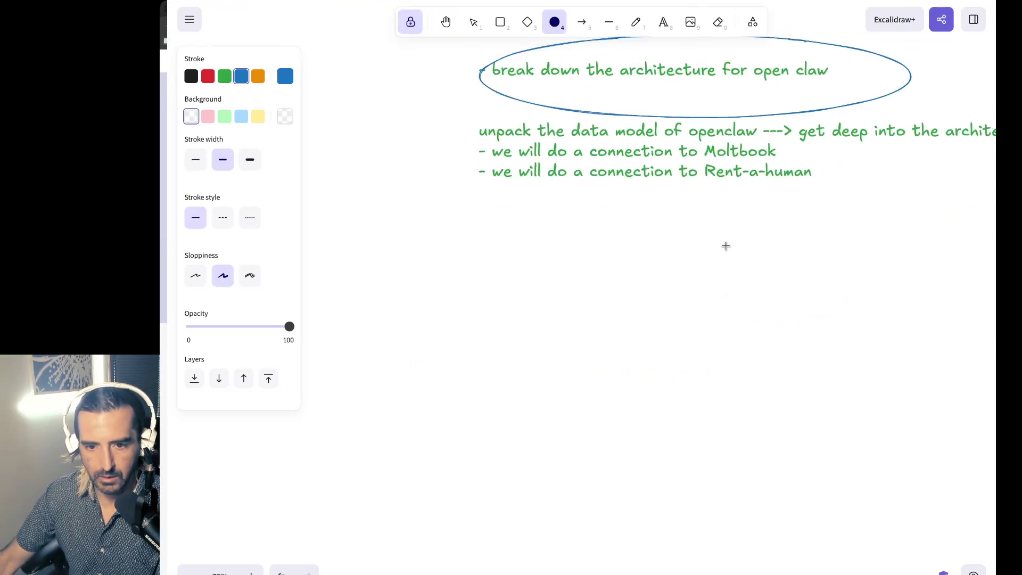
left_click(662, 22)
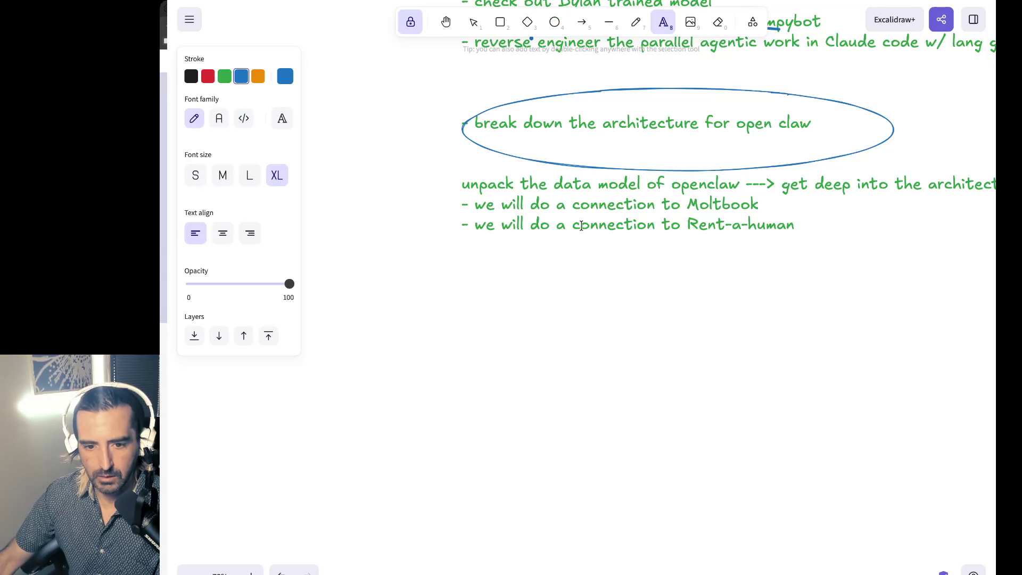
left_click(739, 148)
left_click(780, 137)
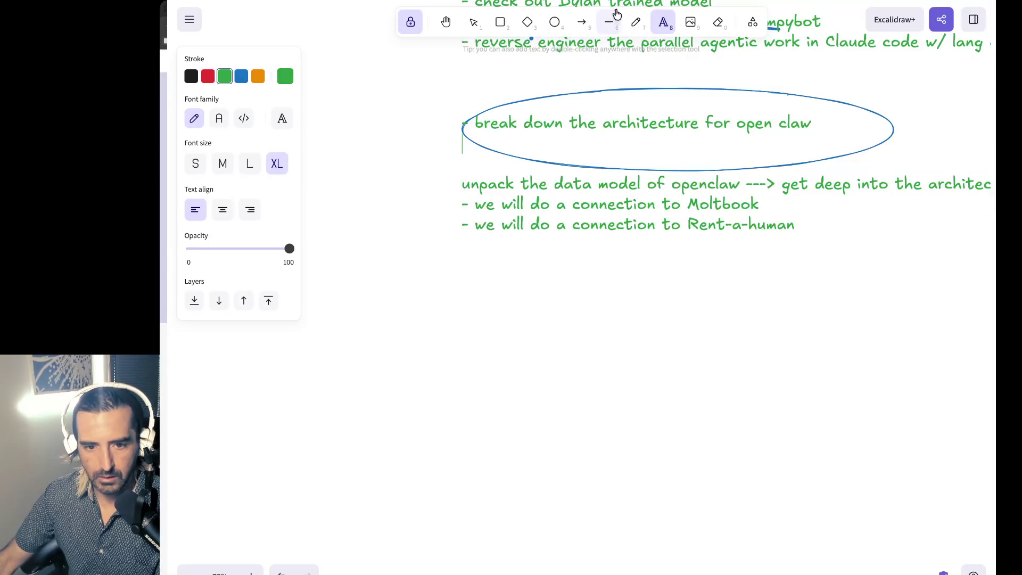
left_click(467, 26)
left_click(867, 110)
key("Delete")
Step: Add an indented '- some questions:' line under the architecture line
left_click(663, 22)
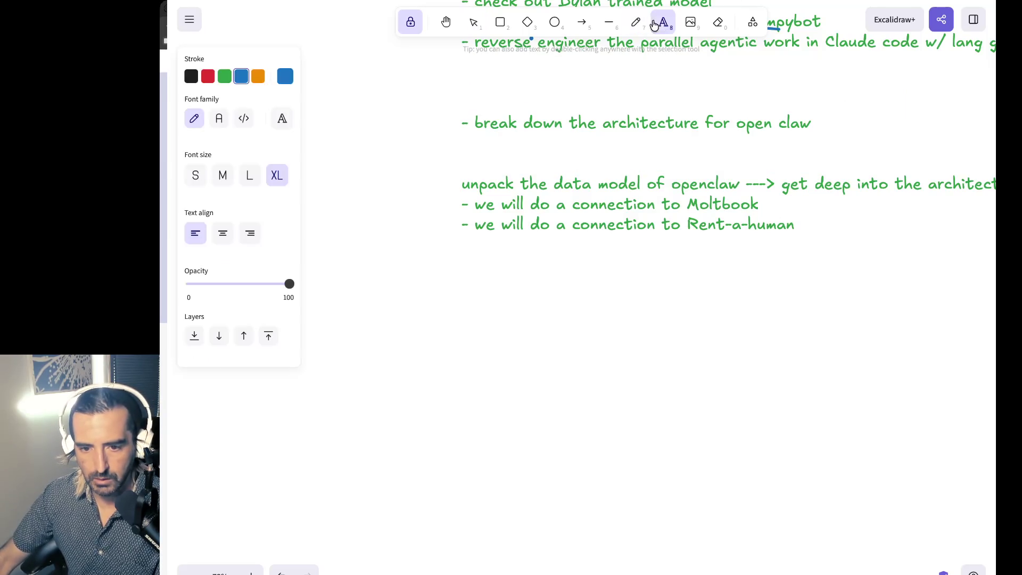
left_click(820, 121)
left_click(820, 122)
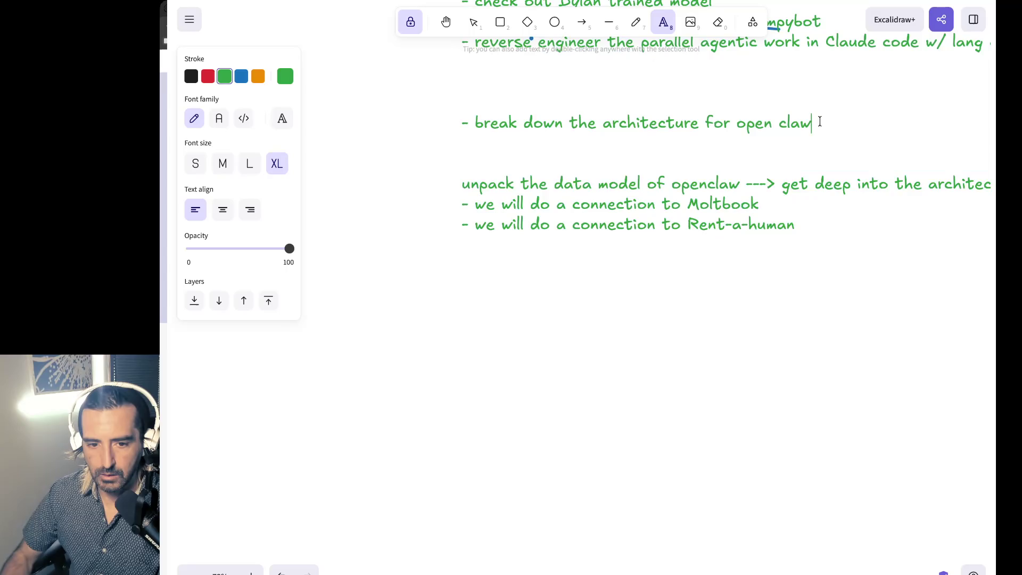
key("Return")
key("Return")
key("Tab")
key("Tab")
type("- some ")
type("qews")
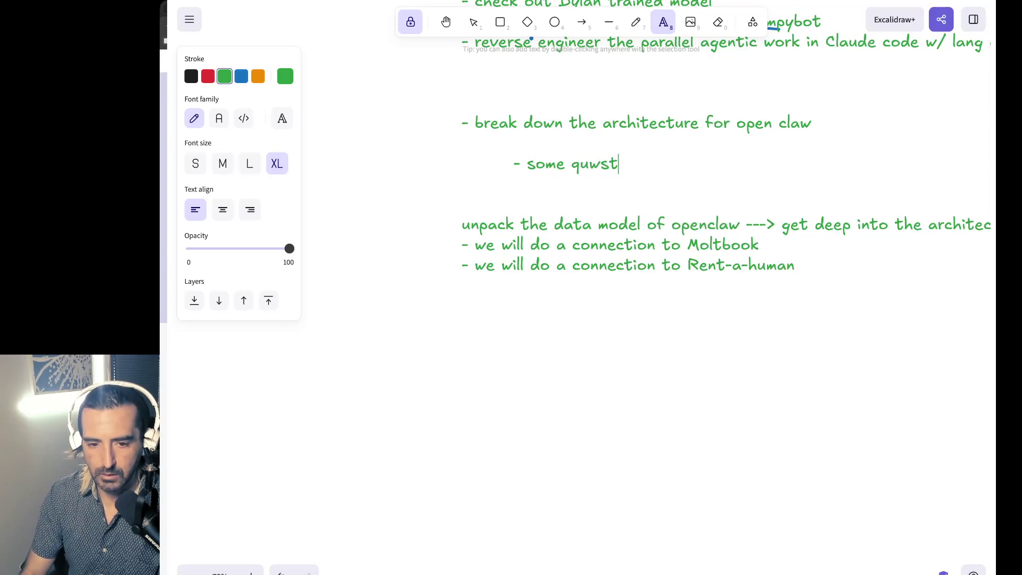
key("BackSpace")
key("BackSpace")
key("BackSpace")
type("uestions:")
Step: Add questions '(1) where does the UI live?' and '(2) how many agents can be added?'
key("Return")
key("Tab")
key("Tab")
key("Tab")
type("(")
key("BackSpace")
type("(1) where does the ")
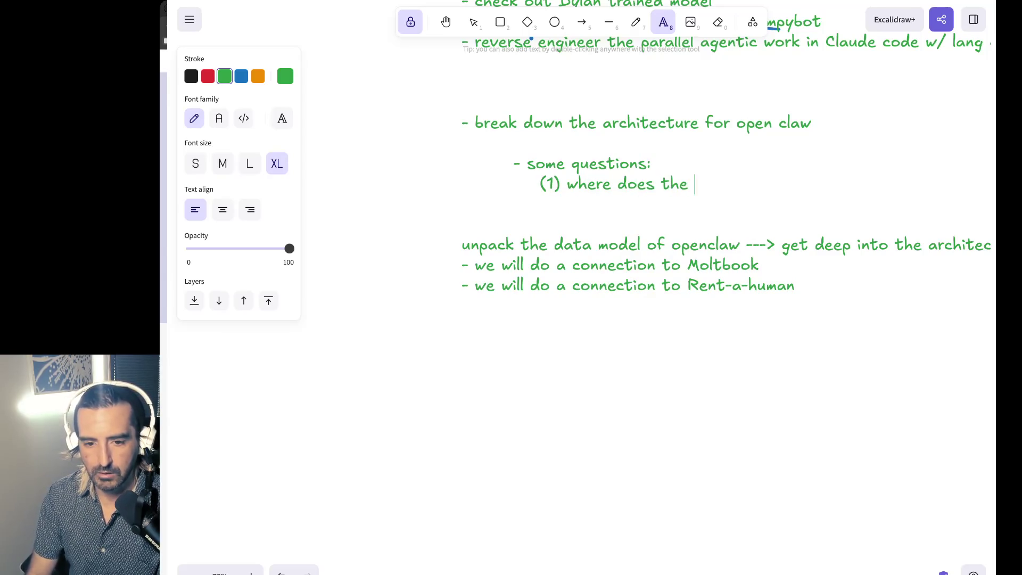
type("UI live?")
key("Return")
key("Tab")
key("Tab")
key("Tab")
type("(@")
key("BackSpace")
type("2)")
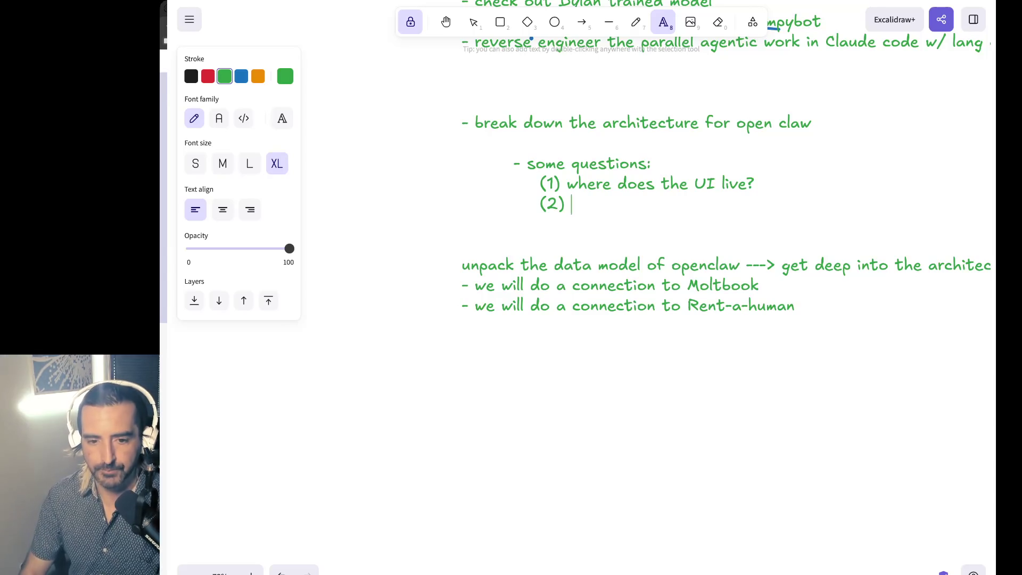
type("how many a")
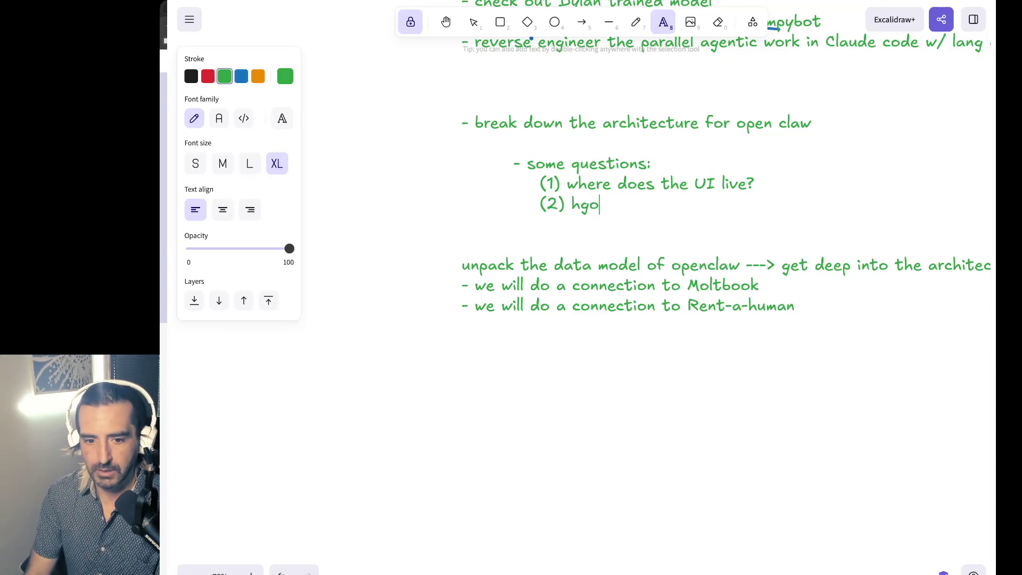
type("gents can be add")
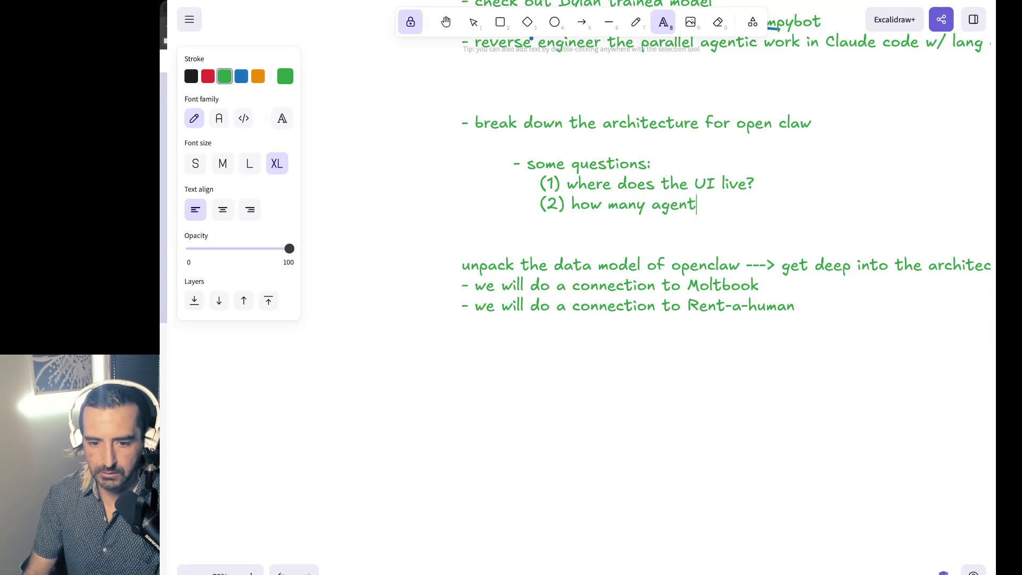
type("ed?")
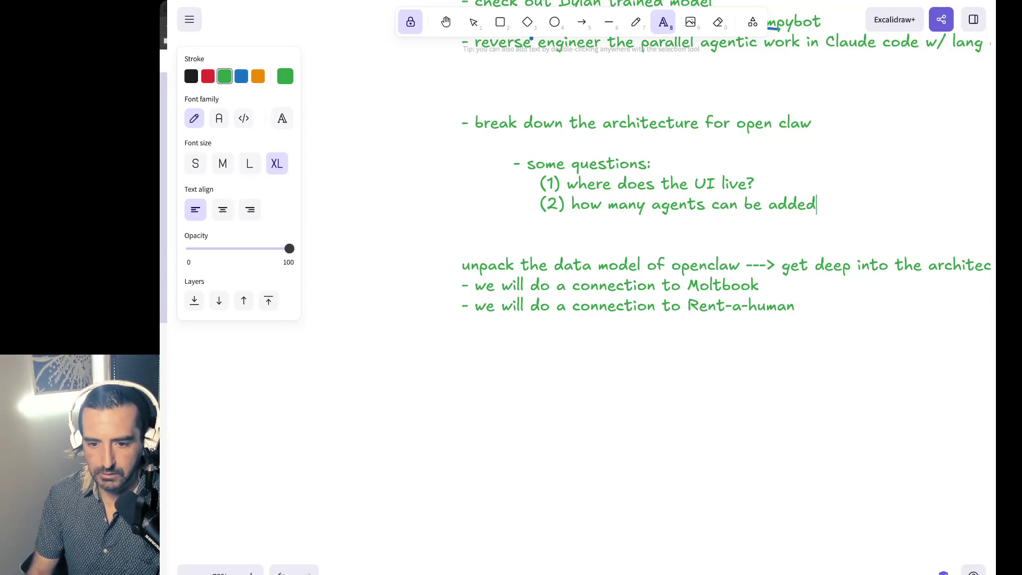
Step: Add '(3) where is the system prompt for the agent I created?' and begin a fourth line
key("Return")
key("Tab")
key("Tab")
key("Tab")
type("(")
type("3) where is the pro")
type("mpting")
key("BackSpace")
key("BackSpace")
key("BackSpace")
type("sy")
key("BackSpace")
key("BackSpace")
key("BackSpace")
type("system prompt for the agent I created")
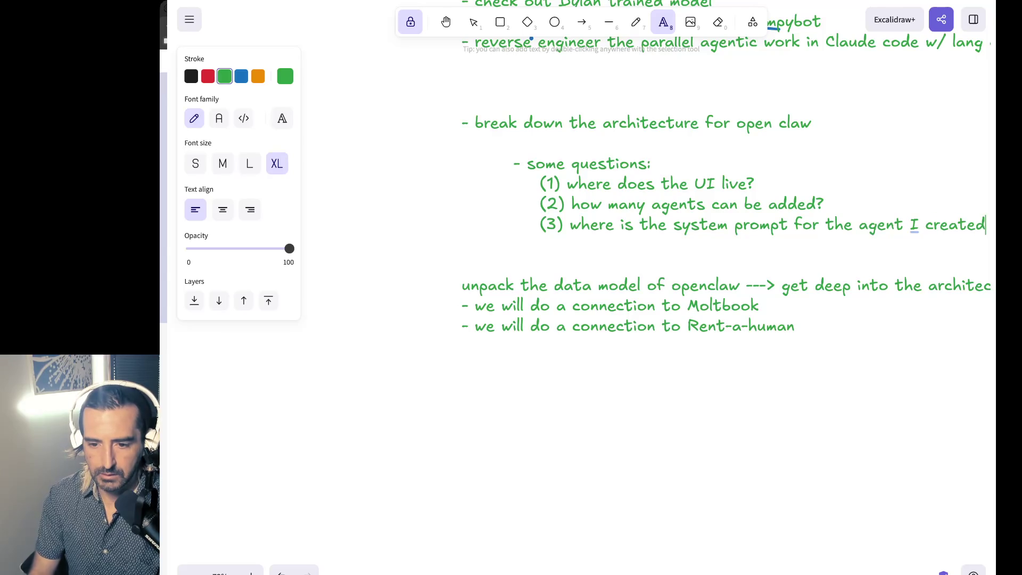
type("?")
key("Return")
scroll(585, 213, "right", 5)
scroll(586, 212, "left", 3)
type("(1)")
key("BackSpace")
Step: Correct the next notes item number to (4)
type("3")
key("BackSpace")
type("4)")
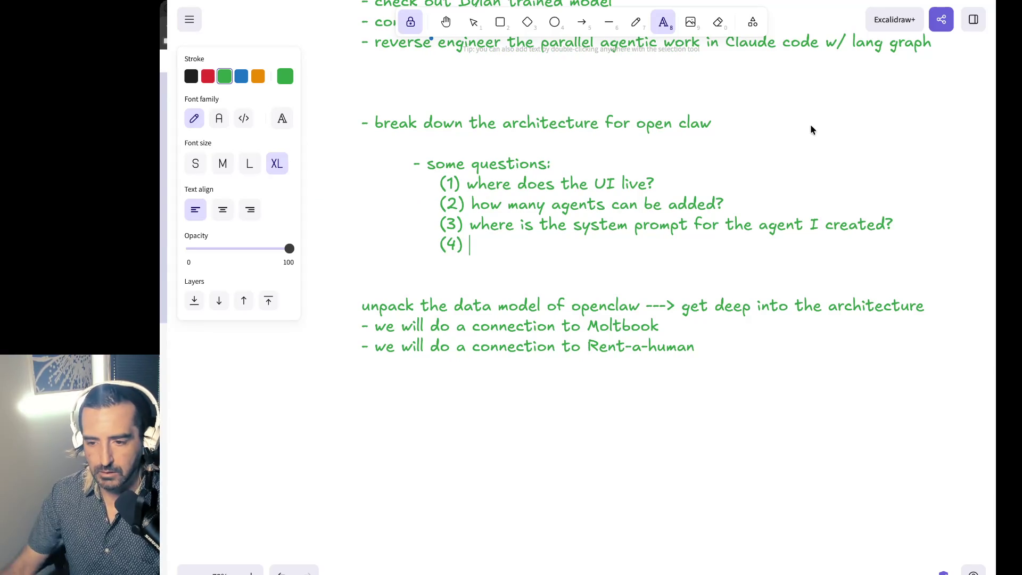
key("Escape")
Step: Write question (4): 'what exactly makes openclaw the most important software of all time'
left_click(505, 235)
left_click(505, 236)
type("what exactly makes t")
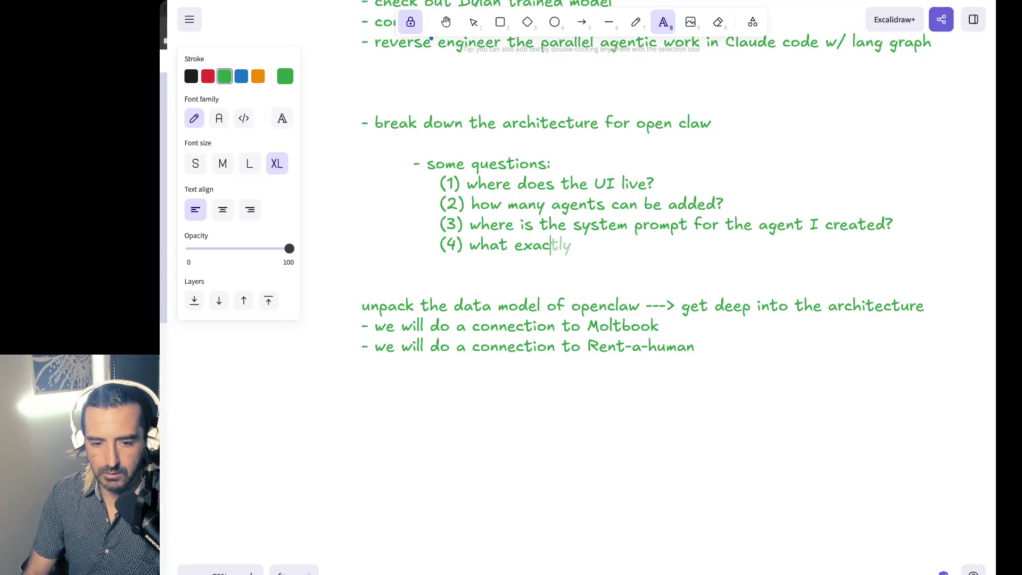
key("BackSpace")
type("opencalw th")
key("BackSpace")
key("BackSpace")
key("BackSpace")
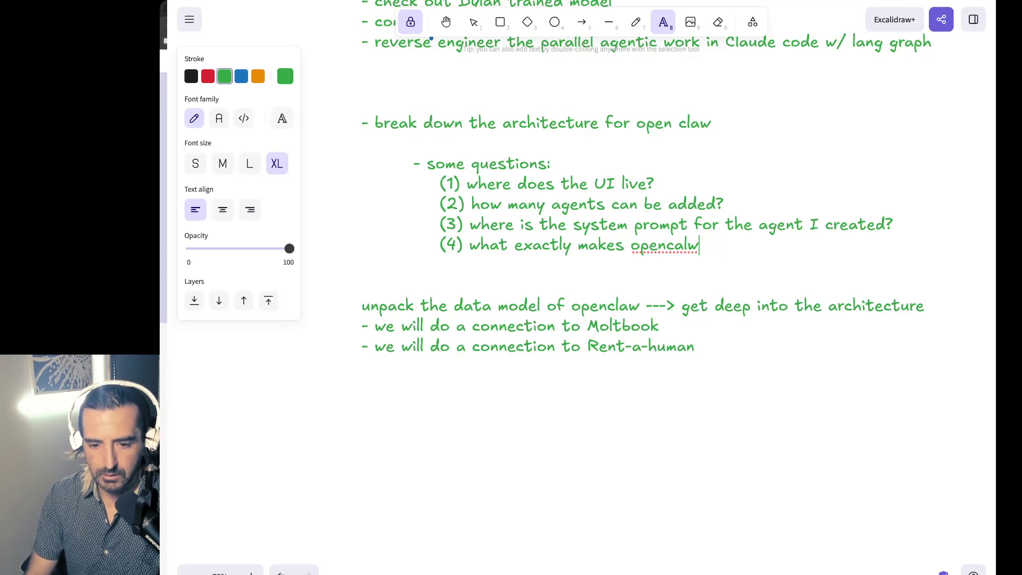
type("law the most important softw")
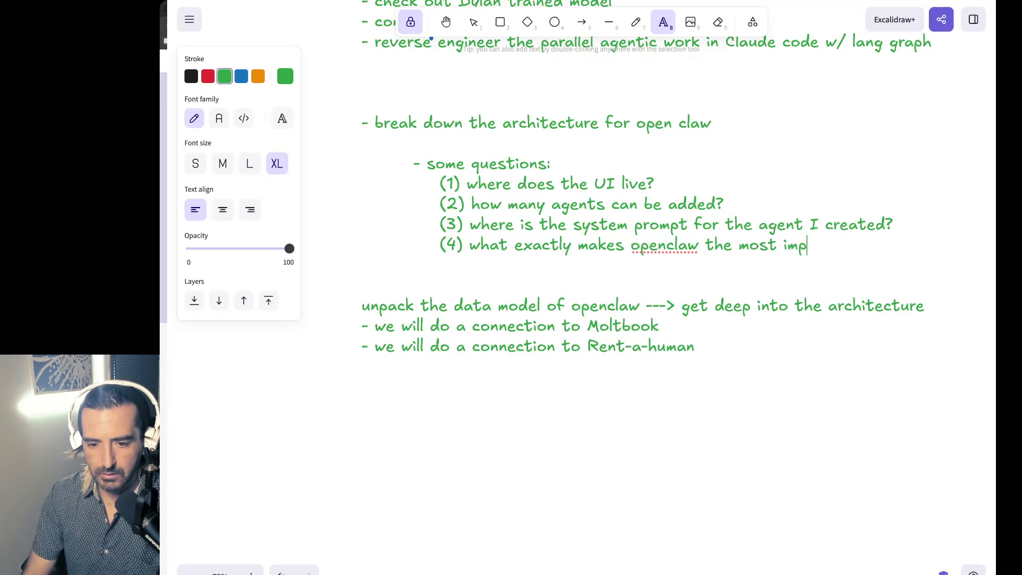
type("a")
key("BackSpace")
key("BackSpace")
type("tware of all time")
key("Return")
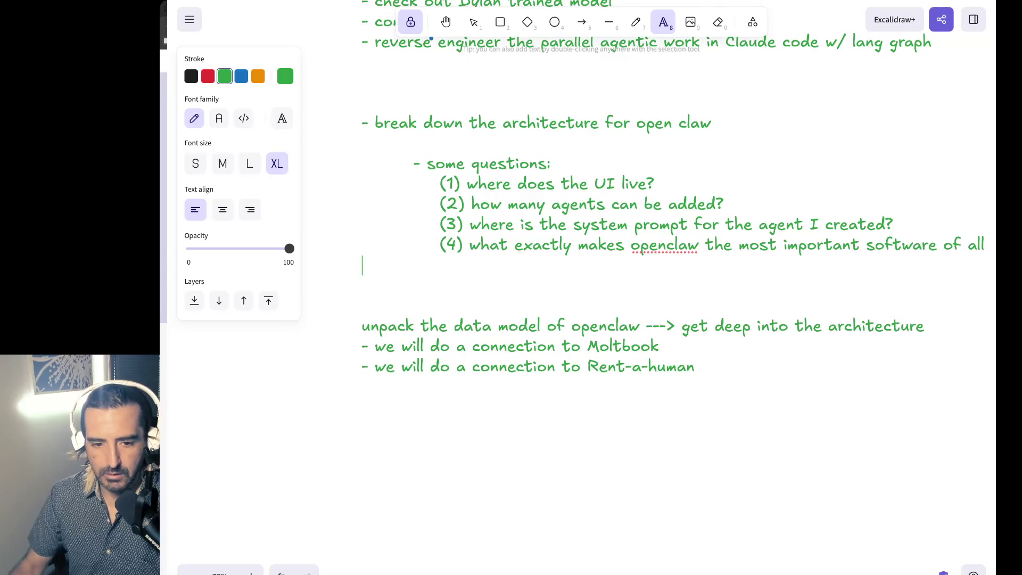
left_click(503, 236)
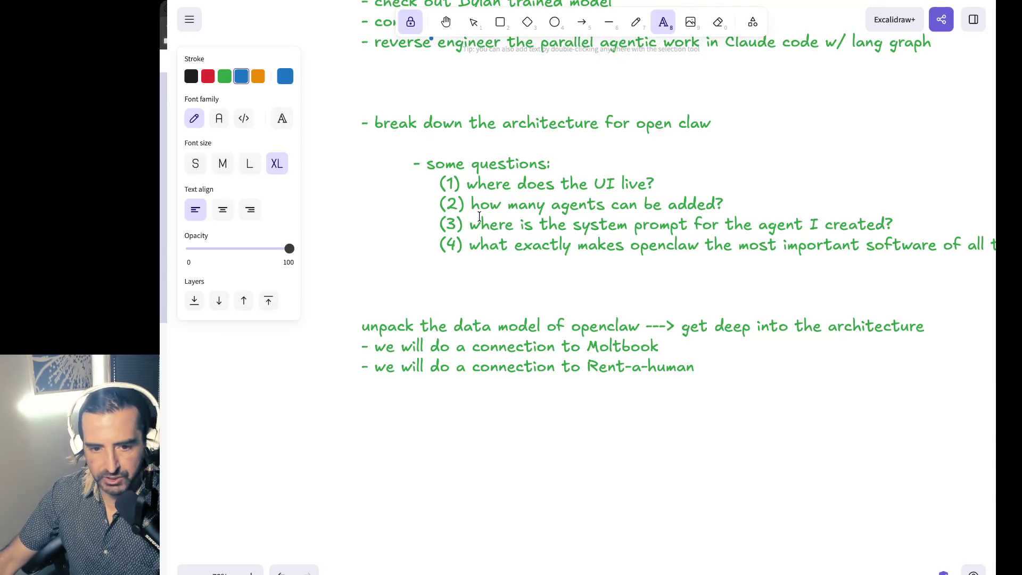
scroll(569, 286, "right", 2)
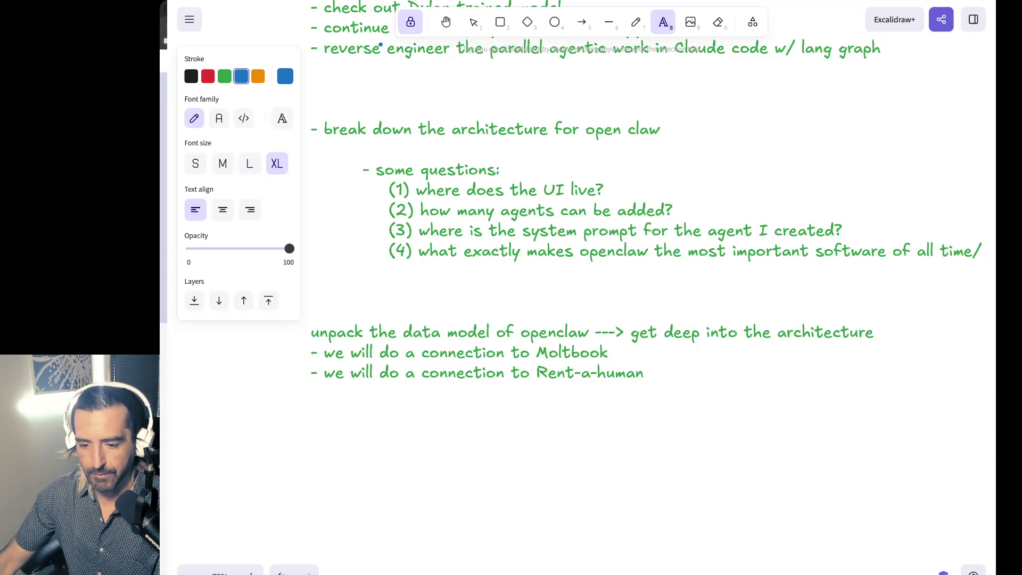
Step: Switch via Chrome's OpenClaw chat page over to the Claude Code terminal
key("super+Tab")
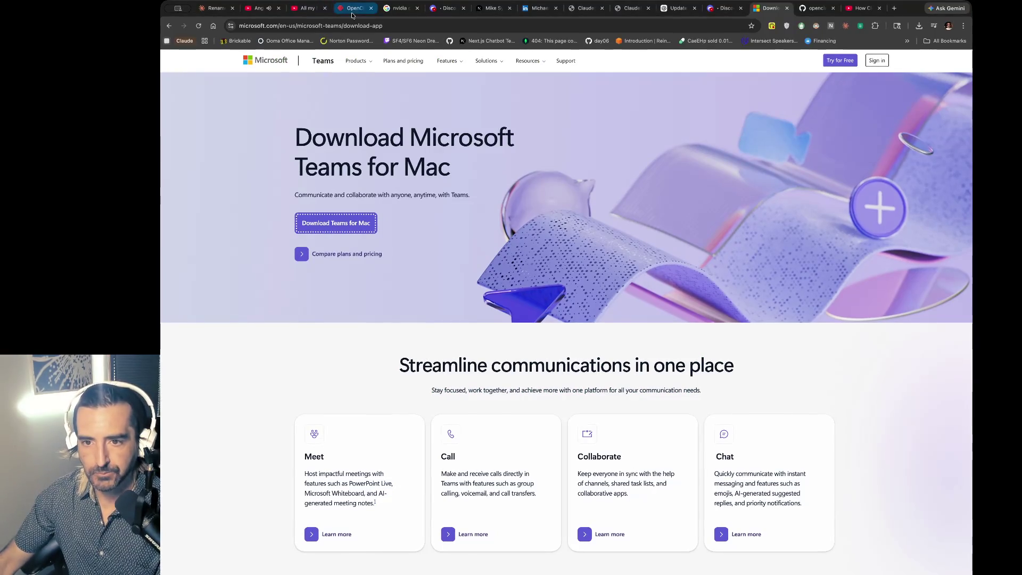
left_click(351, 9)
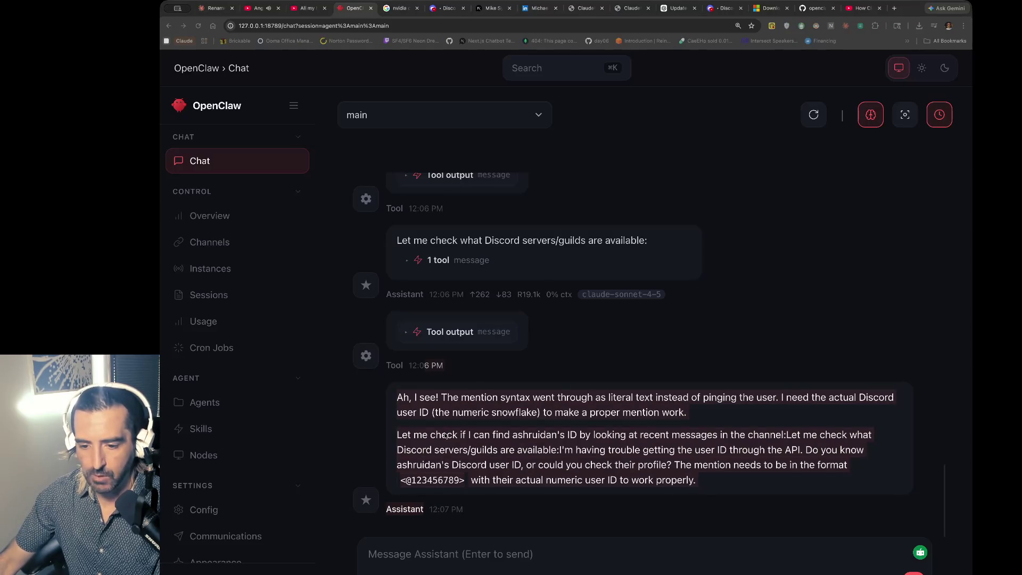
key("super+Tab")
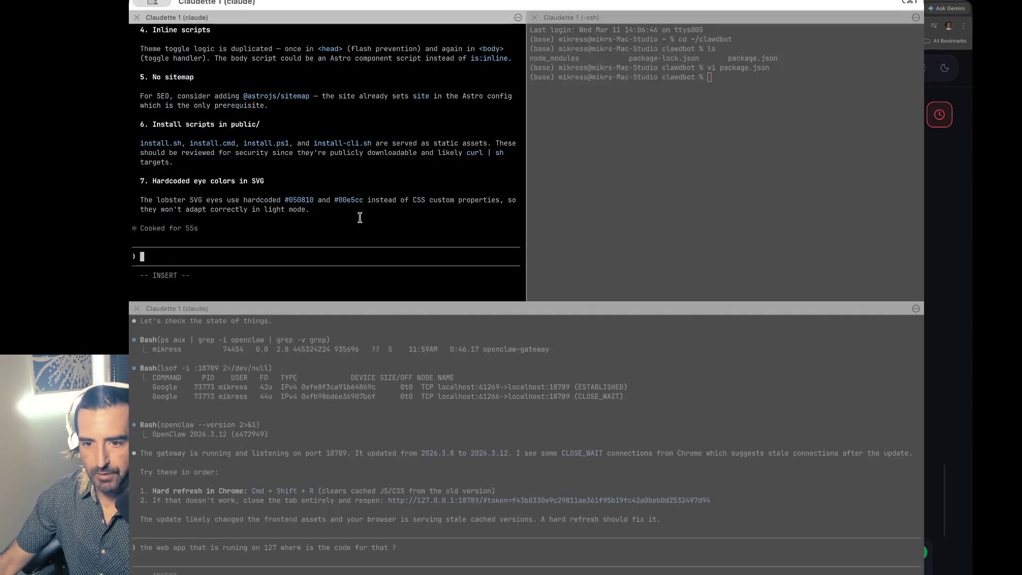
Step: Scroll back to the /analyze openclaw.ai output and select its Overview through folder-structure text
scroll(305, 163, "up", 10)
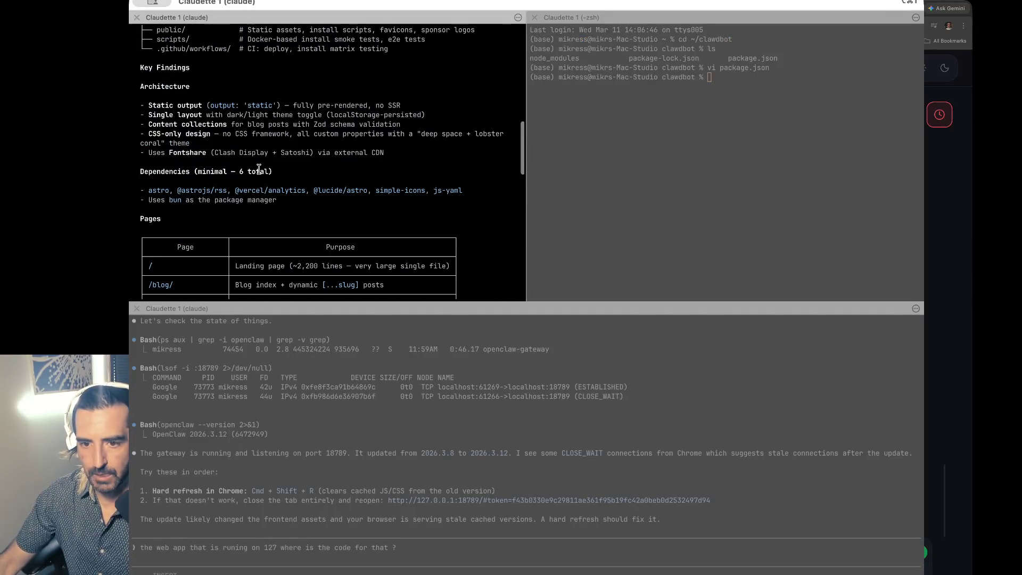
scroll(259, 168, "up", 10)
scroll(259, 169, "down", 3)
left_click_drag(223, 183, 210, 256)
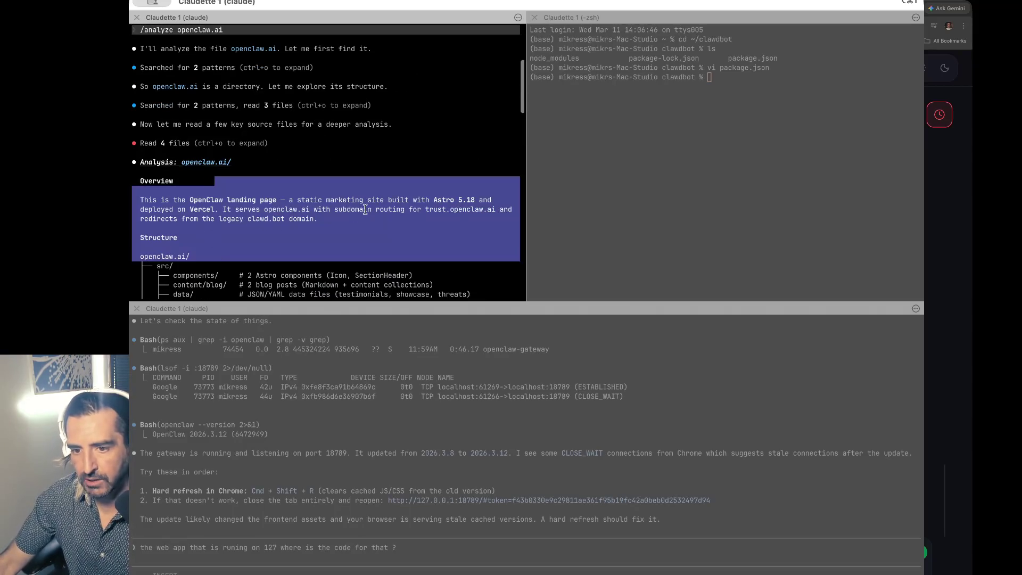
scroll(373, 207, "down", 3)
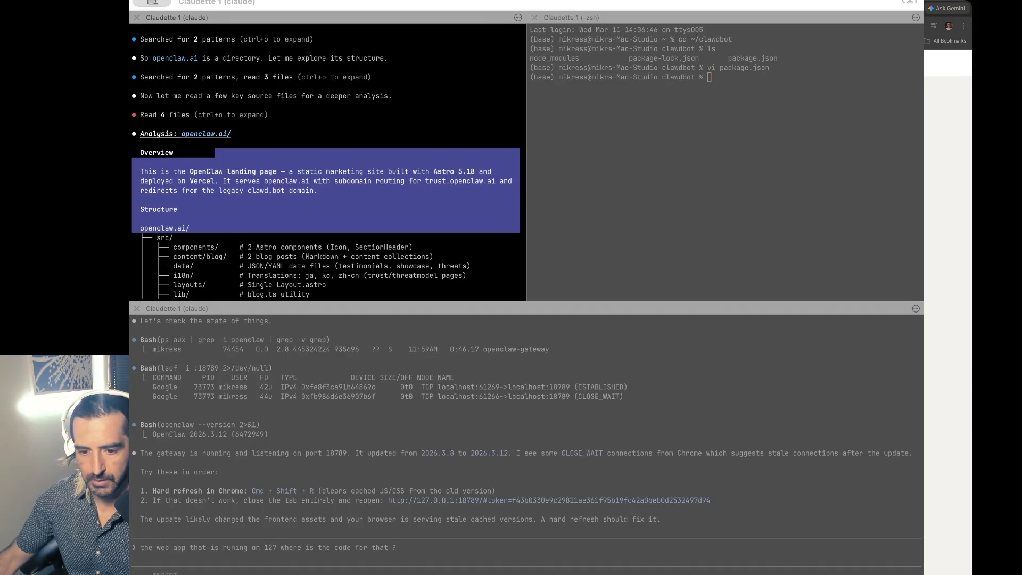
key("super+Tab")
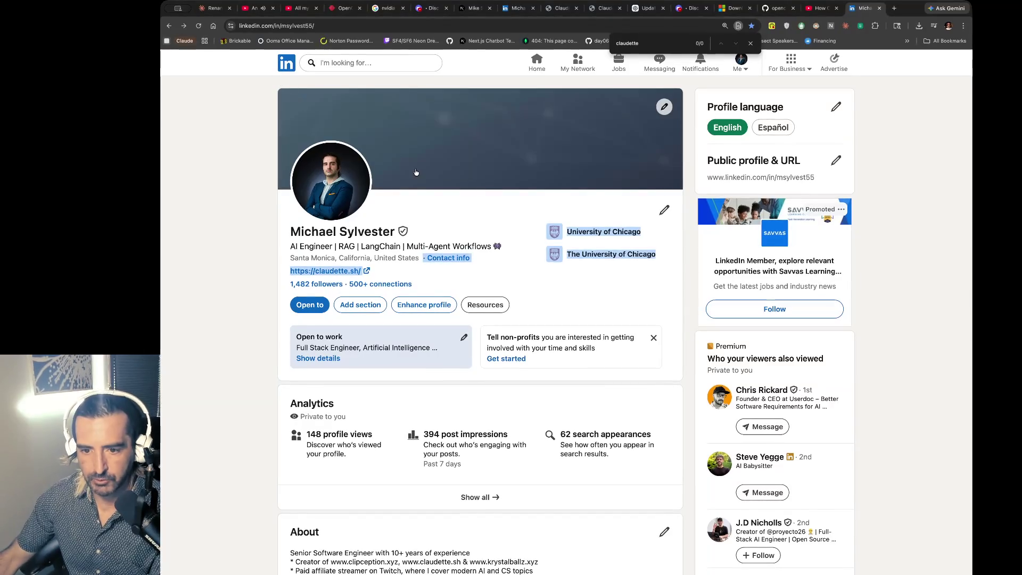
Step: Extend the selection across the LinkedIn profile header text
left_click(316, 259, "shift")
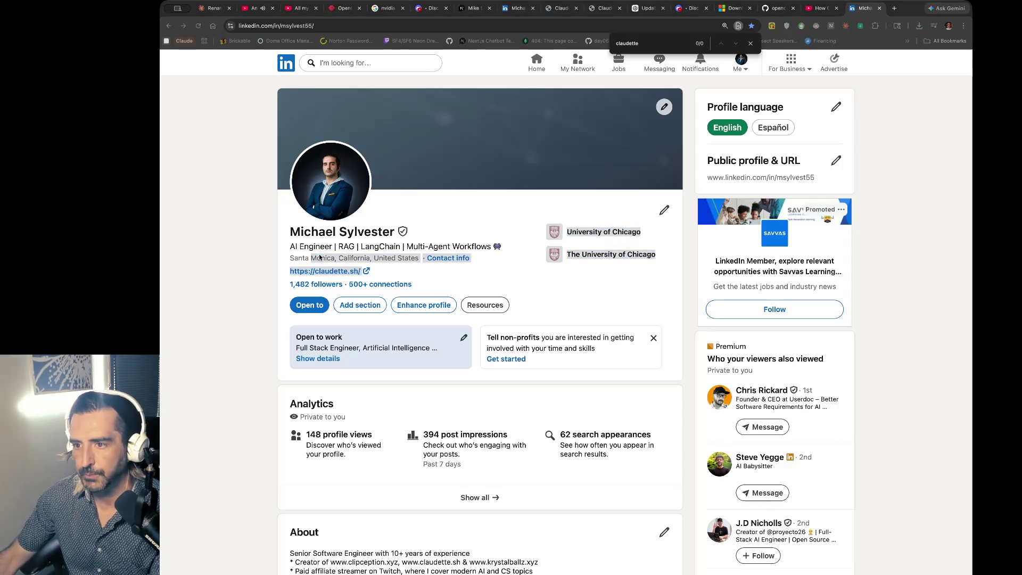
scroll(317, 266, "down", 3)
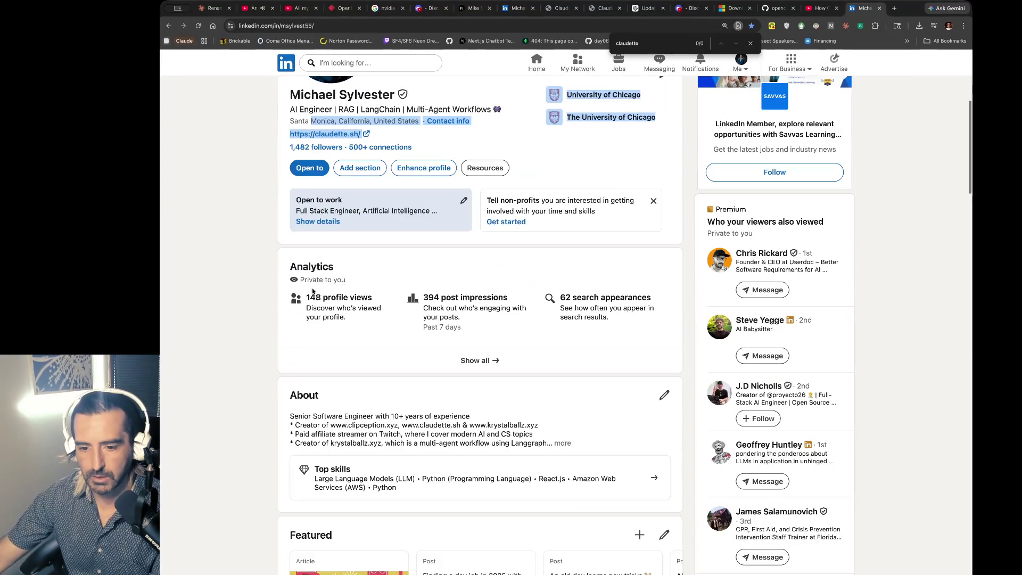
scroll(314, 287, "up", 2)
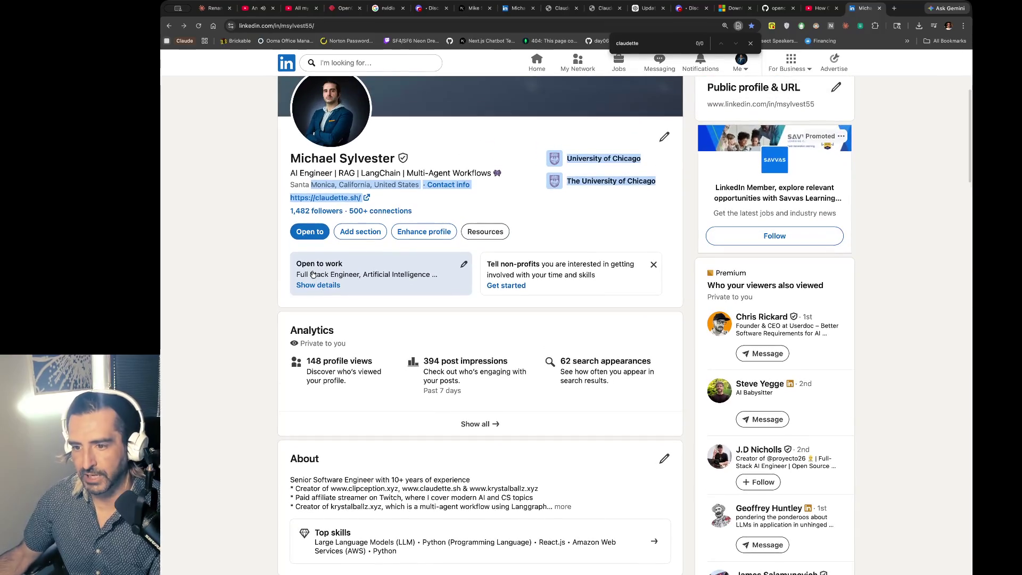
Step: In Edit intro, expand the Open Profile and Profile Premium Badge settings, then close without saving
left_click(664, 136)
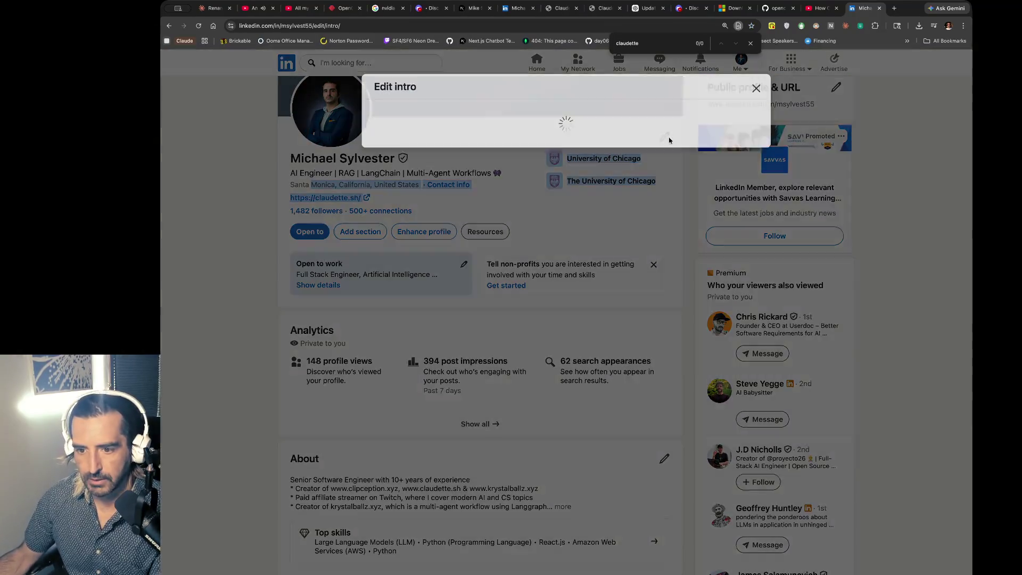
scroll(490, 203, "up", 4)
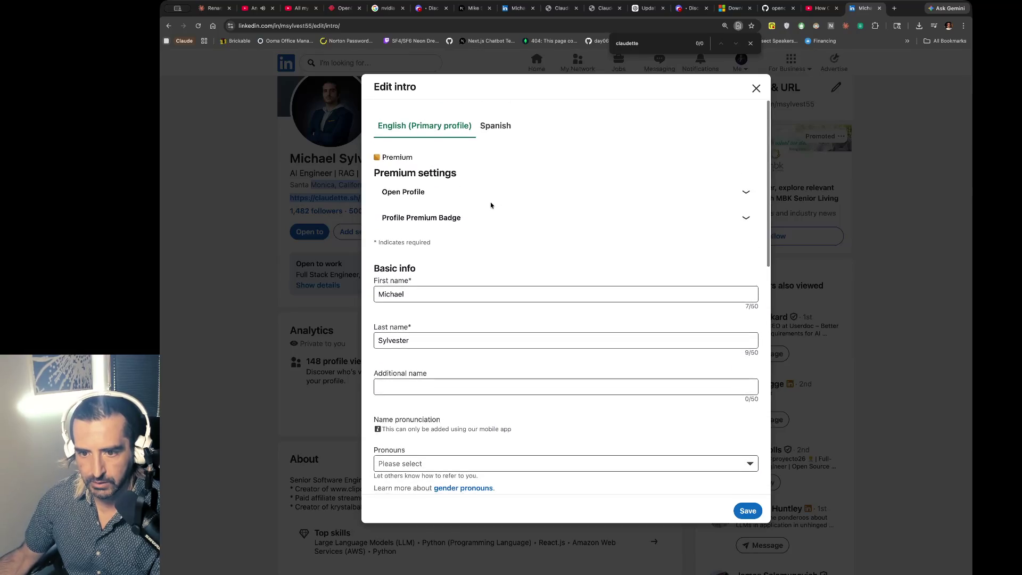
left_click(479, 198)
left_click(455, 240)
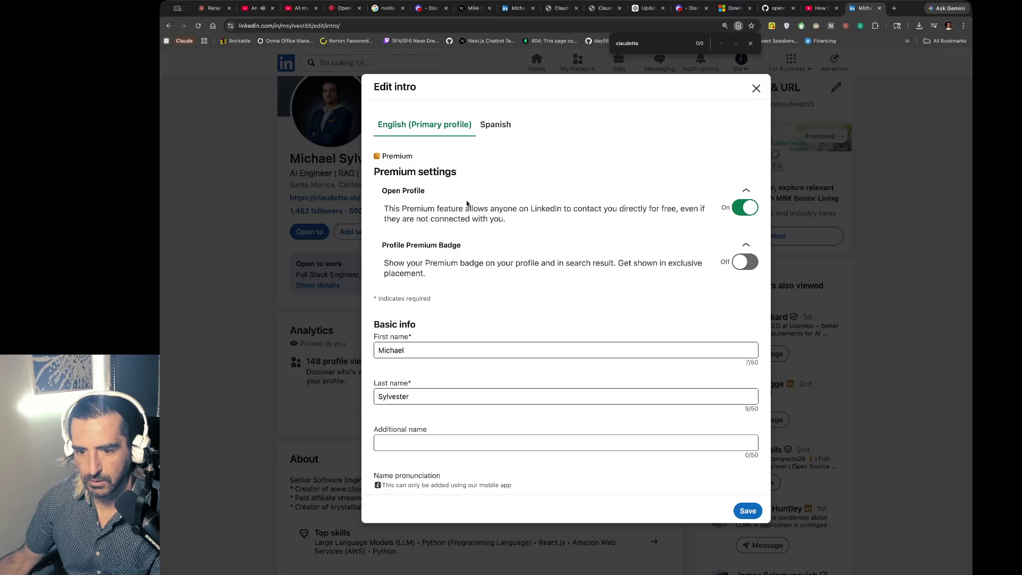
scroll(454, 258, "down", 10)
scroll(455, 256, "up", 8)
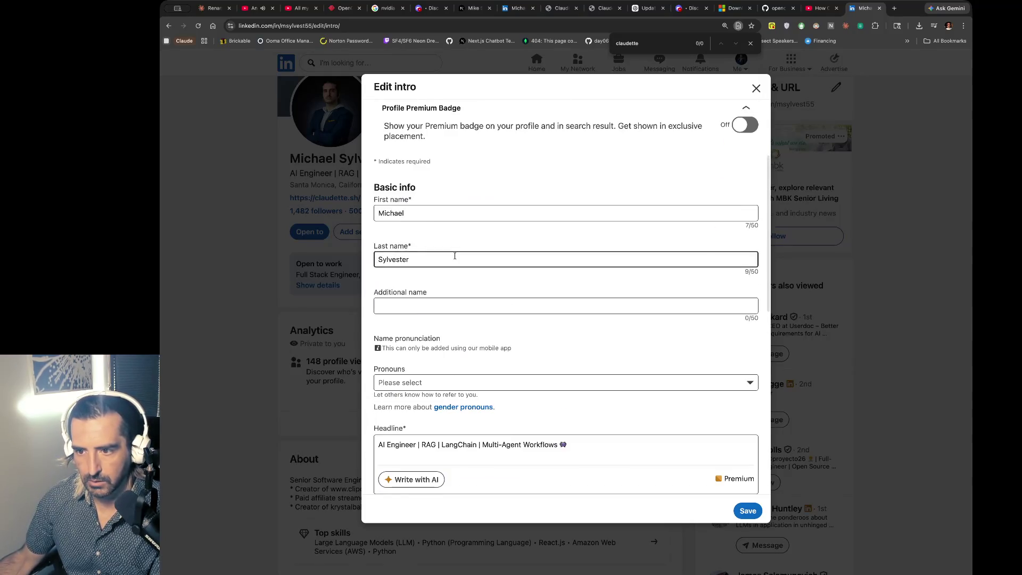
scroll(531, 324, "down", 7)
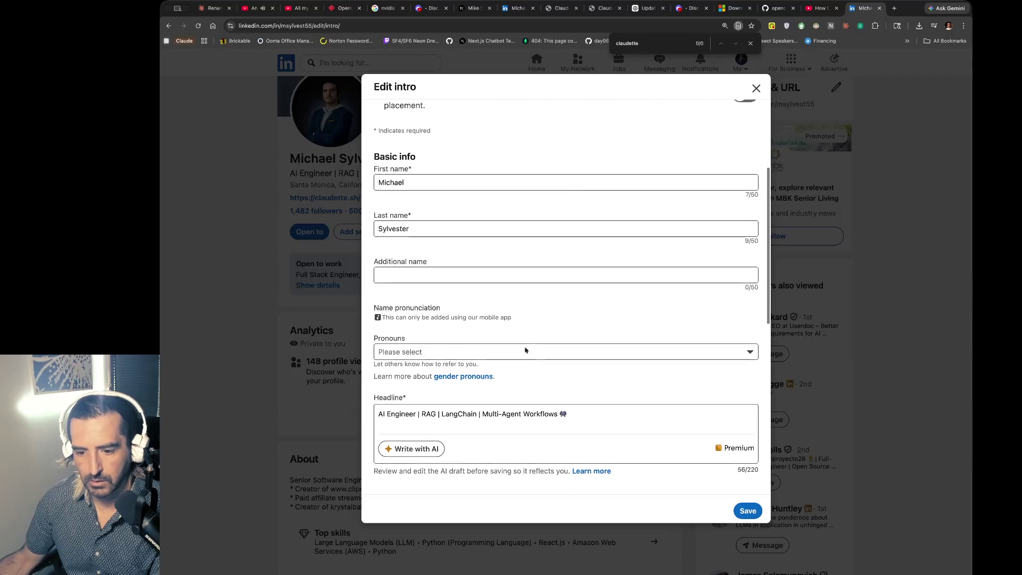
scroll(522, 356, "down", 3)
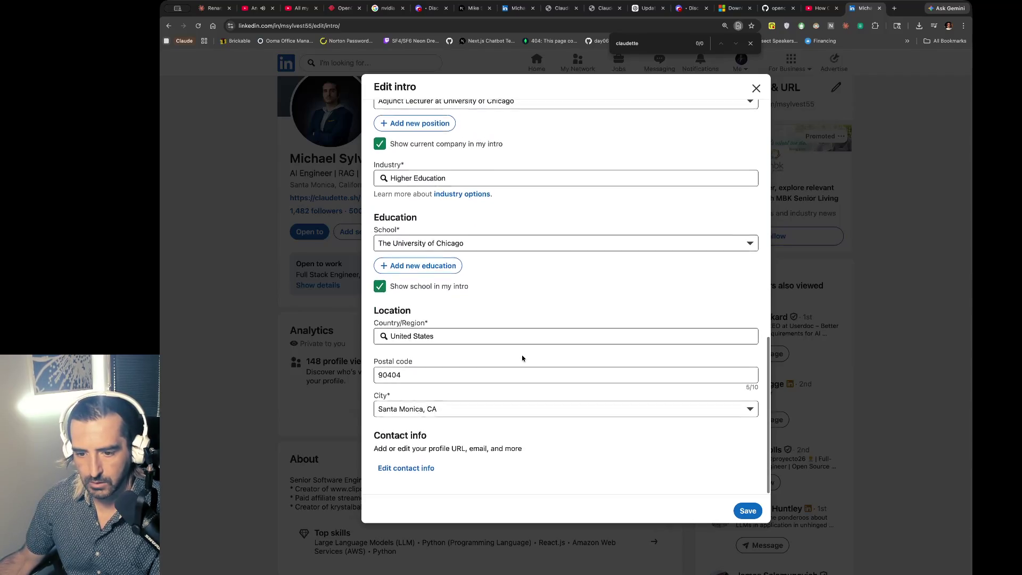
left_click(756, 87)
Step: Check ChatGPT's step about scrolling to Contact info, then reload the LinkedIn profile
left_click_drag(294, 184, 282, 219)
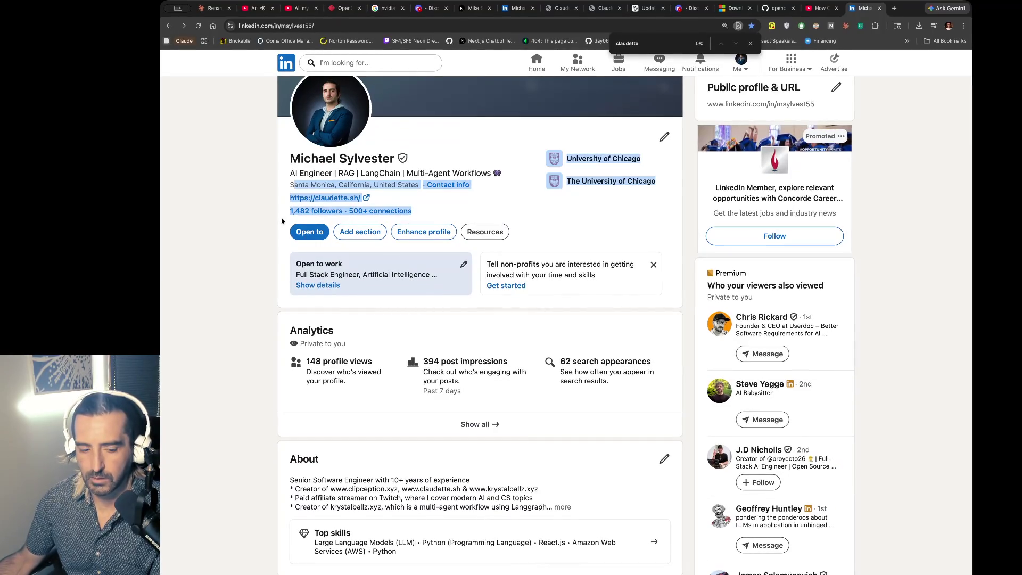
left_click(648, 8)
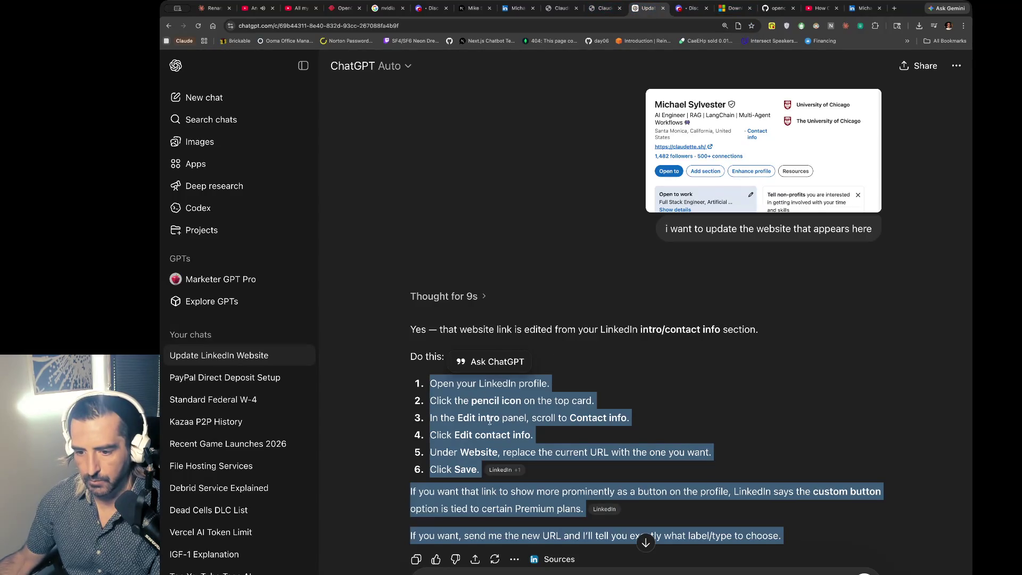
left_click_drag(455, 417, 446, 468)
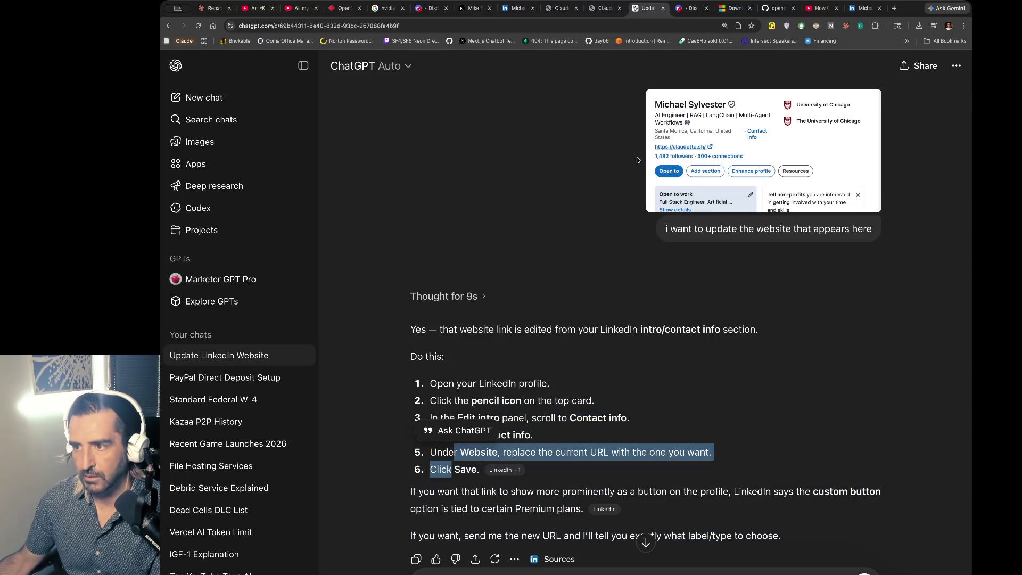
left_click(864, 7)
key("super+r")
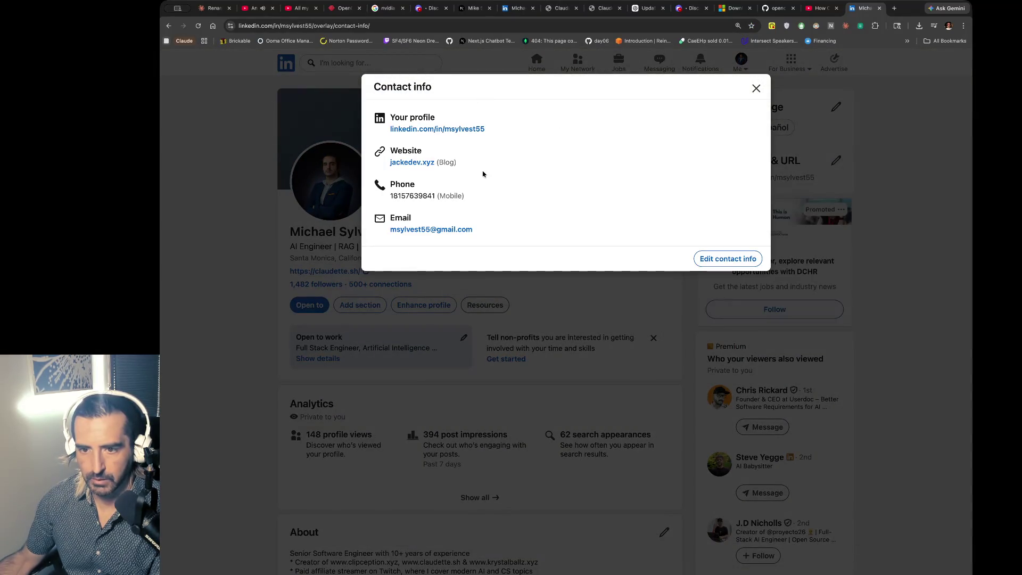
Step: Capture a profile screenshot, attach it in ChatGPT, and close LinkedIn's Contact info dialog
key("super+shift+4")
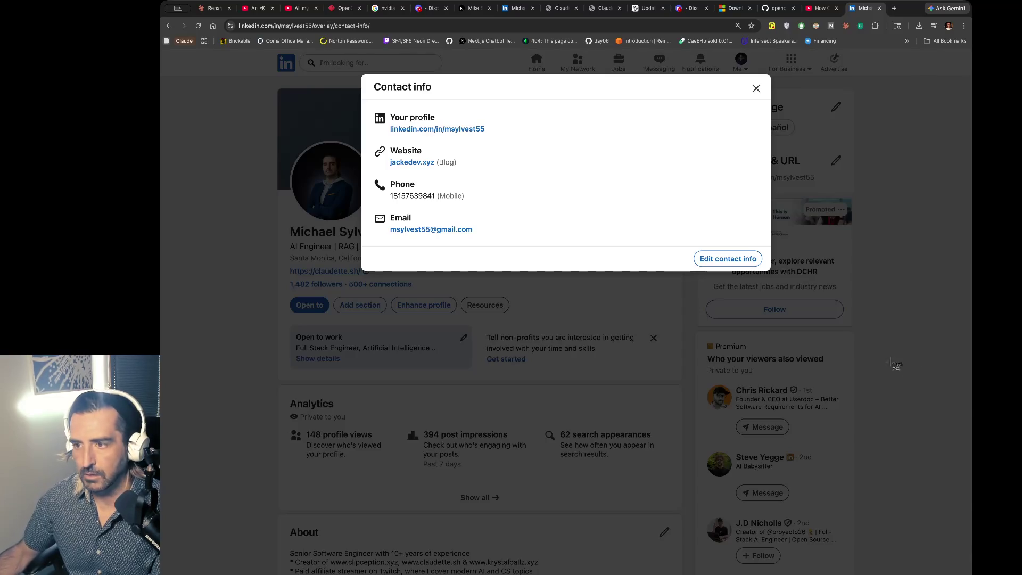
left_click(648, 8)
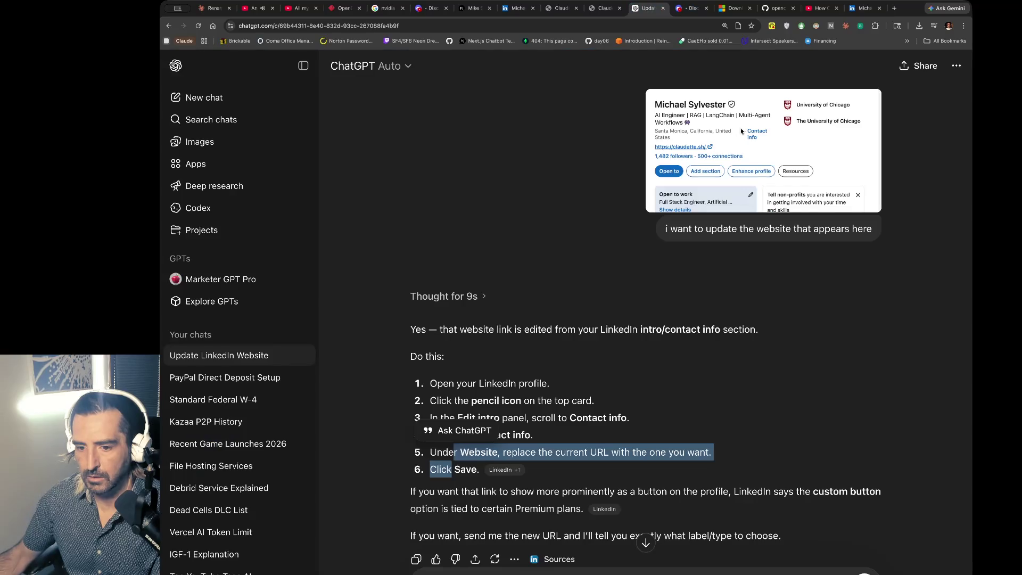
left_click_drag(738, 483, 708, 487)
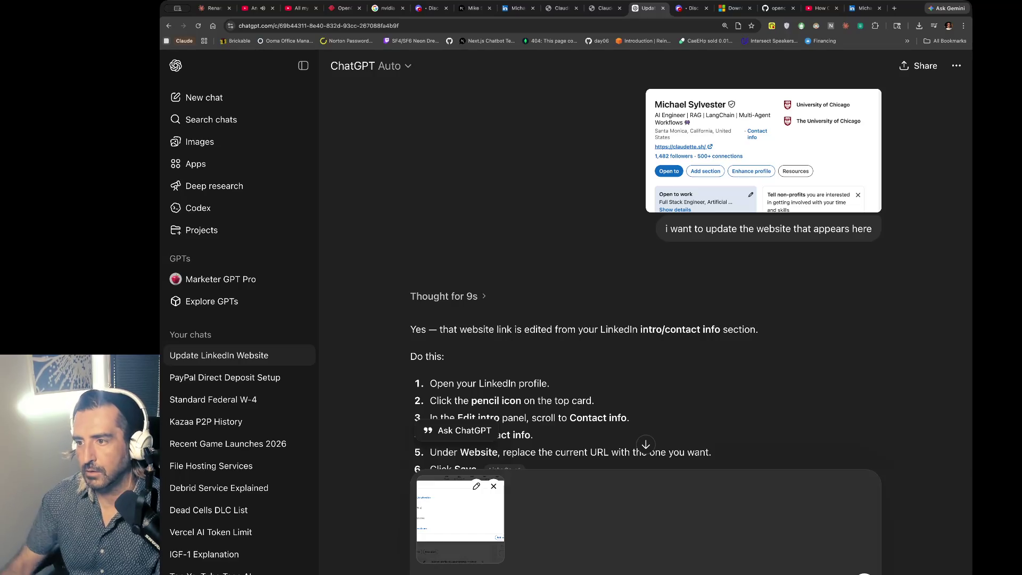
left_click(867, 9)
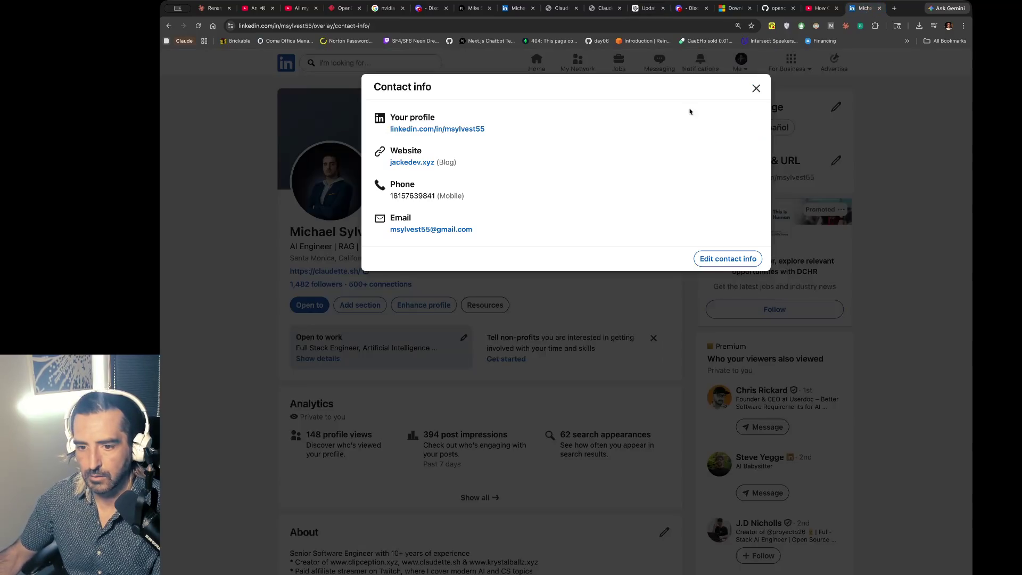
left_click(755, 88)
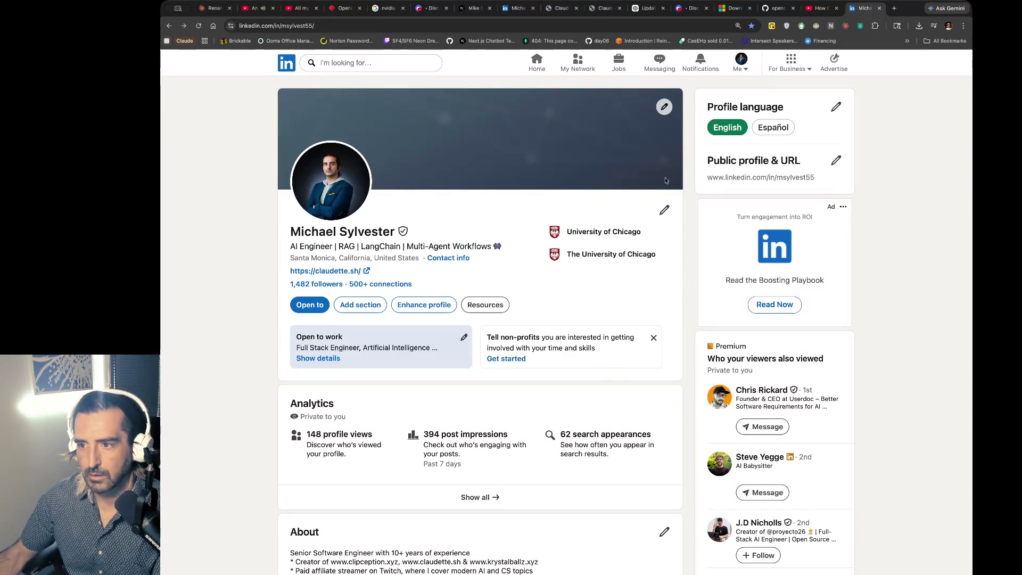
Step: Attach a second screenshot and ask ChatGPT why claudette.sh still shows
left_click(648, 8)
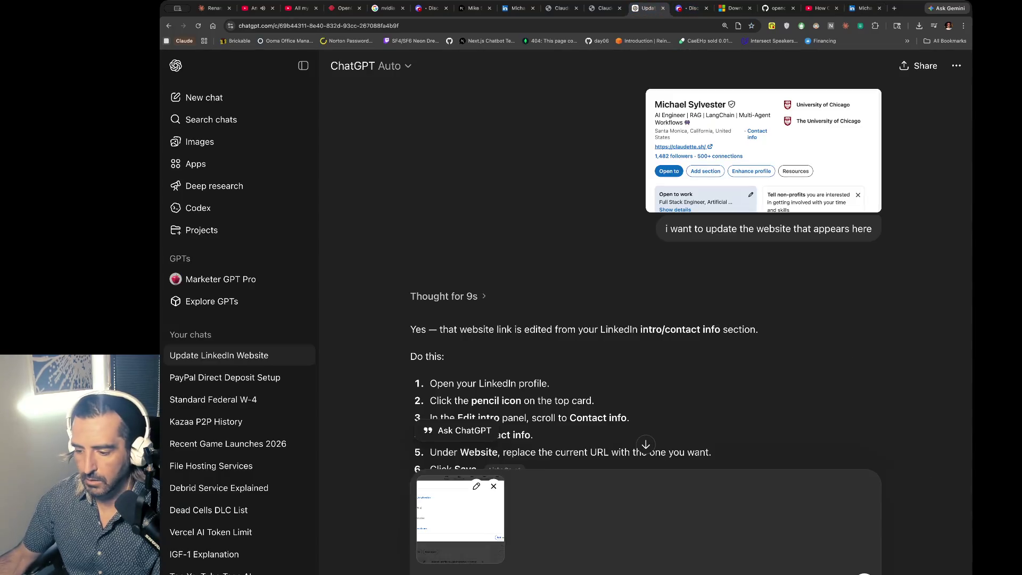
left_click_drag(461, 522, 630, 495)
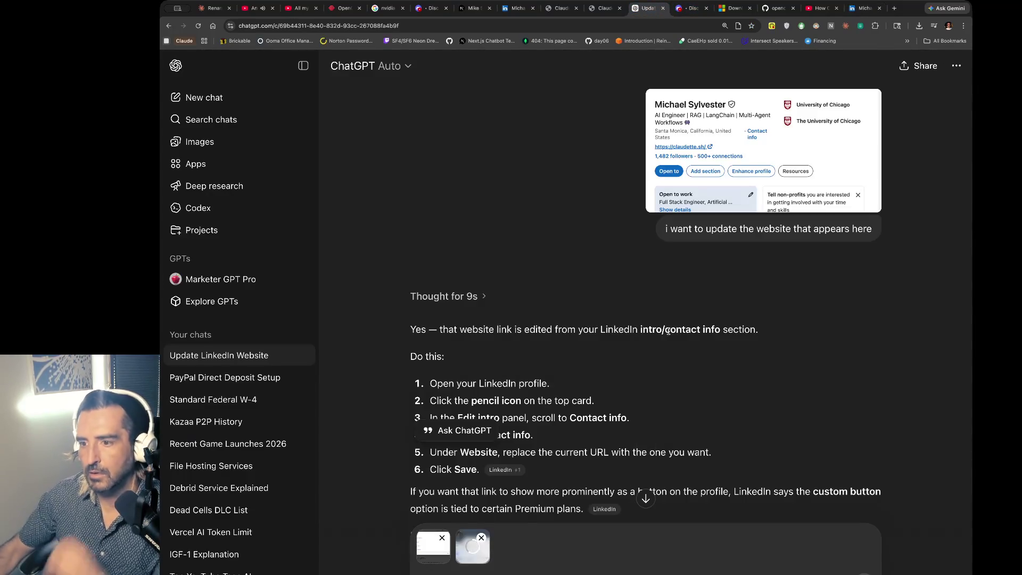
key("Return")
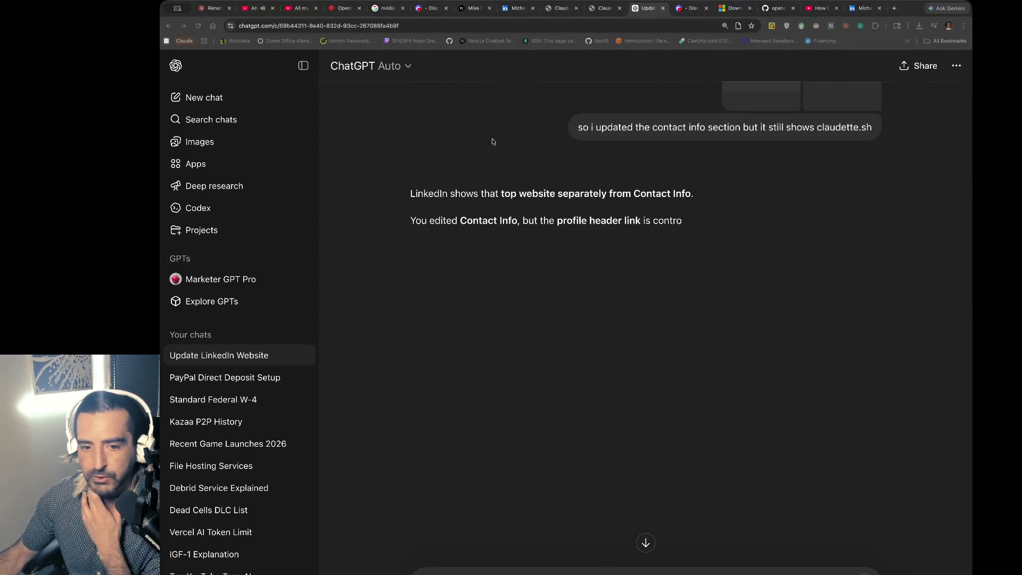
left_click(343, 8)
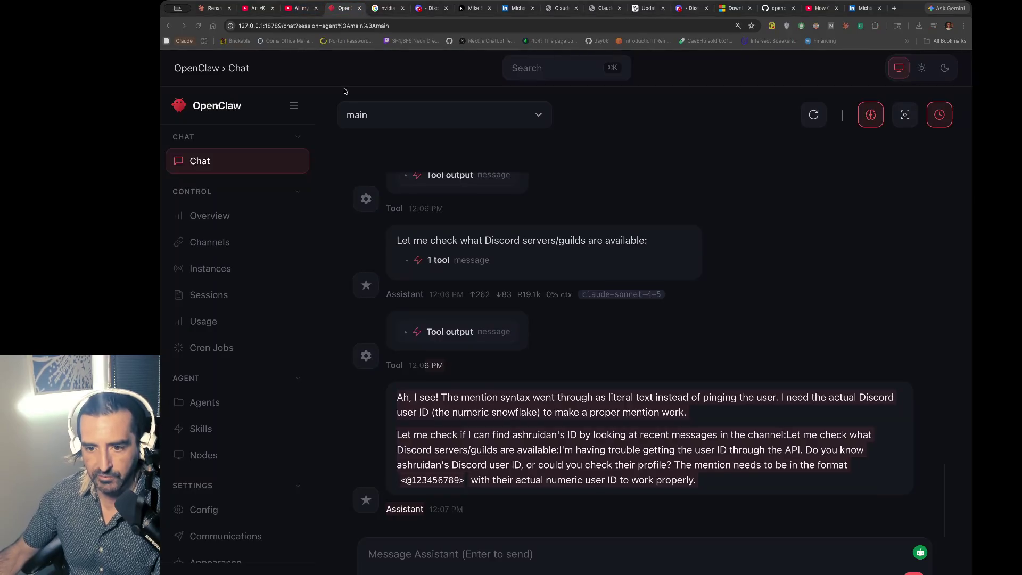
key("super+Tab")
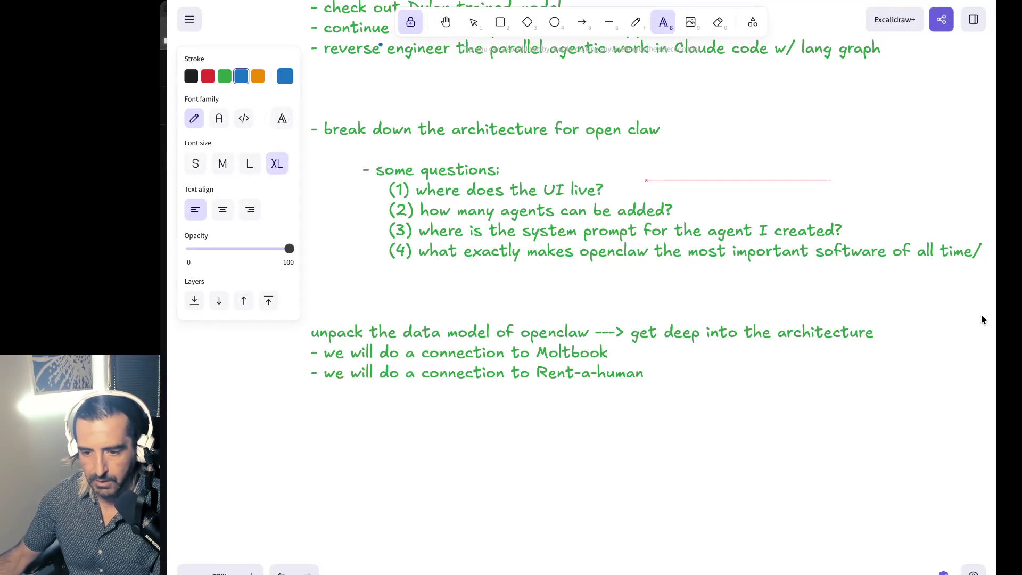
key("super+Tab")
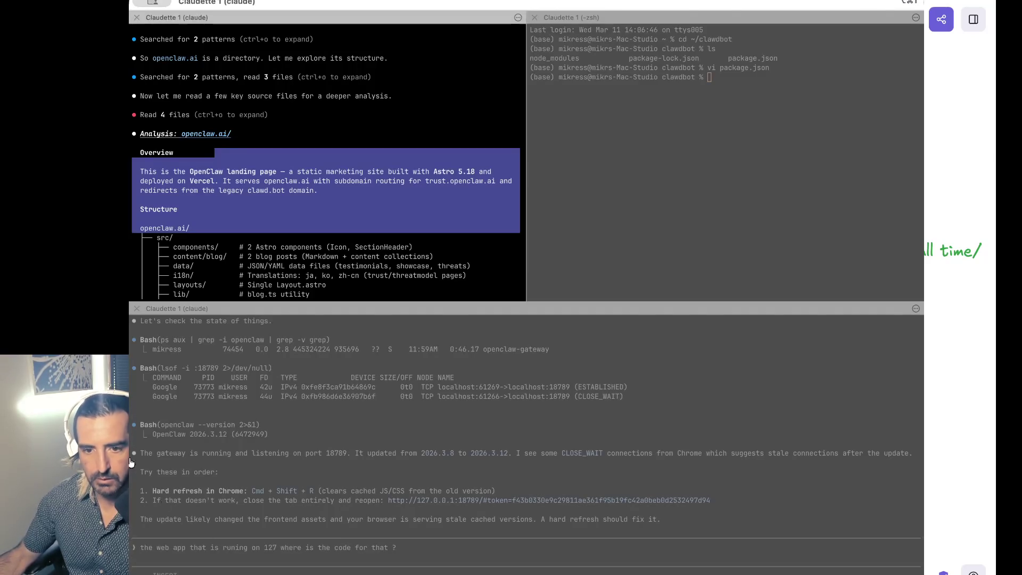
left_click(324, 230)
scroll(307, 216, "down", 3)
left_click_drag(234, 125, 235, 228)
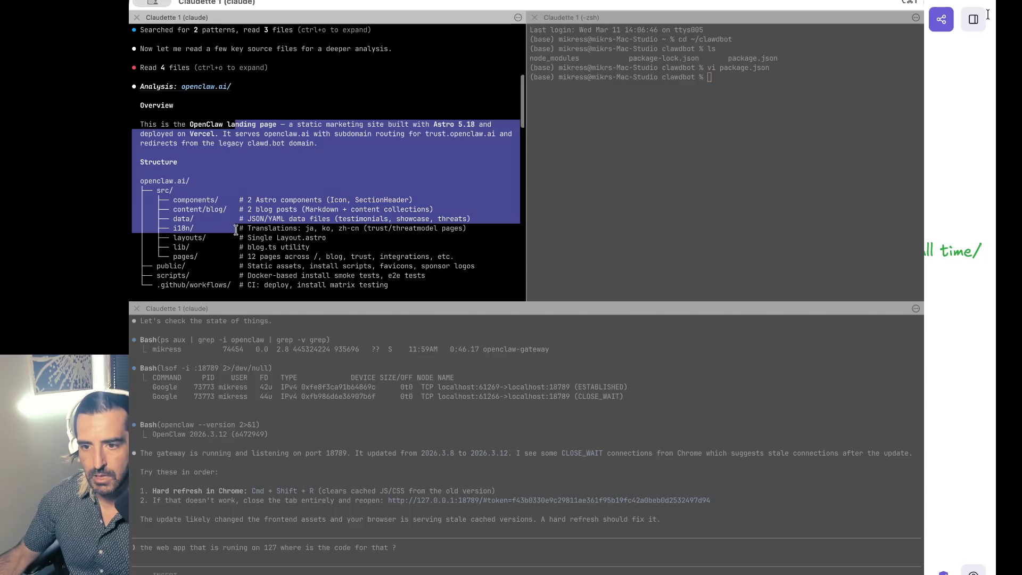
left_click(963, 426)
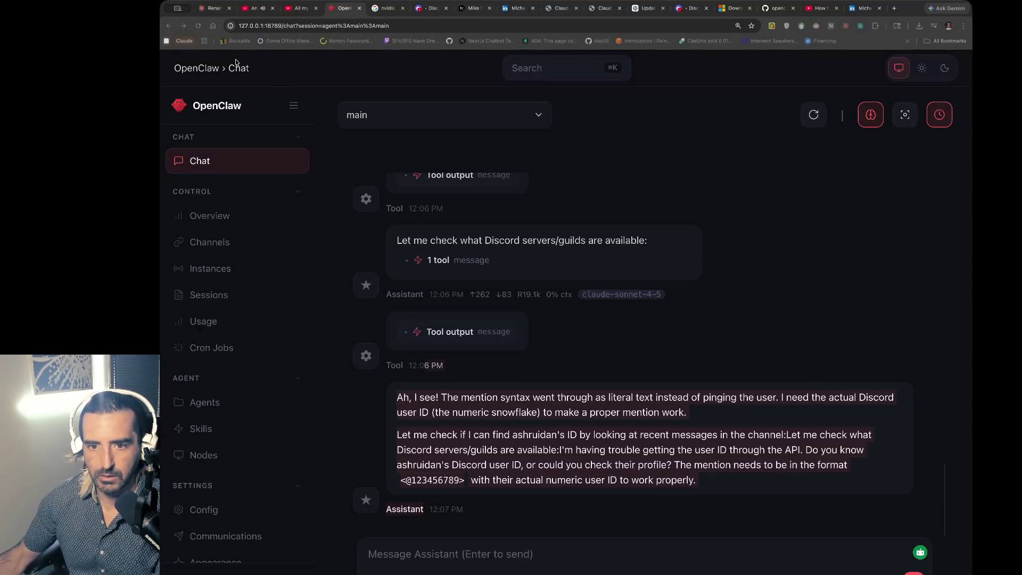
key("super+t")
type("opeclaw.ai")
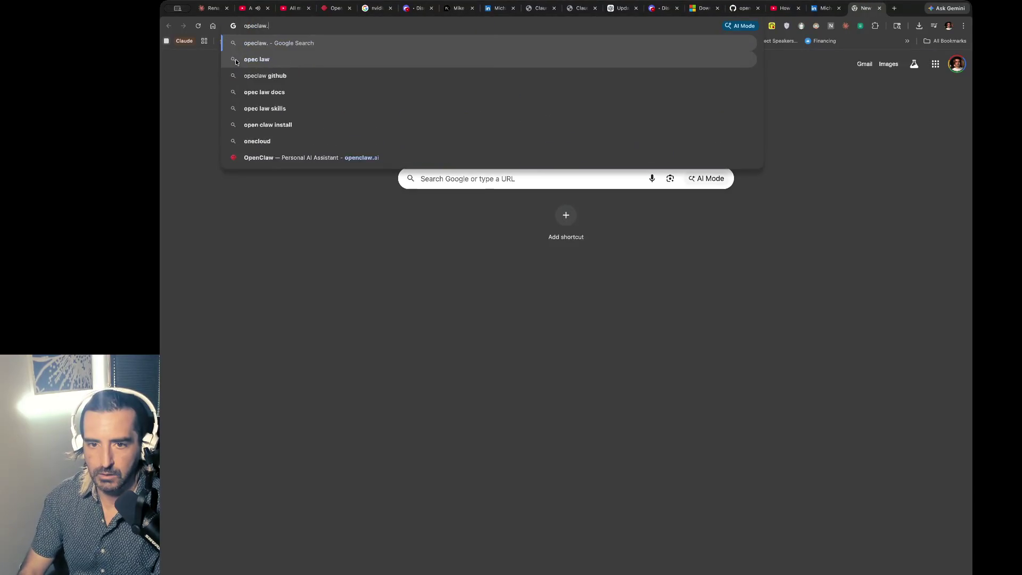
Step: Load openclaw.ai past the insecure-connection warning and scroll through the site
key("Return")
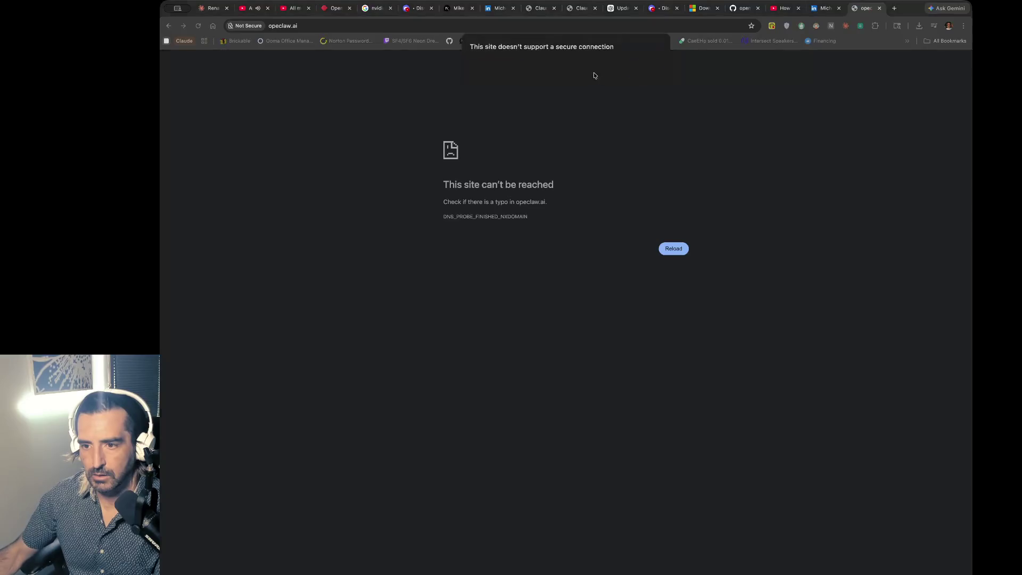
left_click(496, 74)
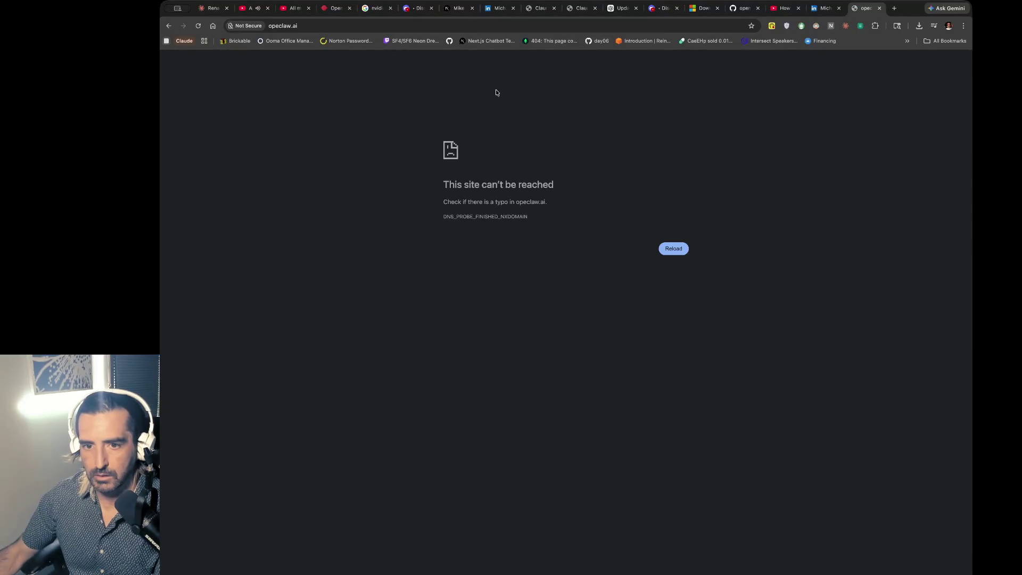
key("super+l")
type("openclaw")
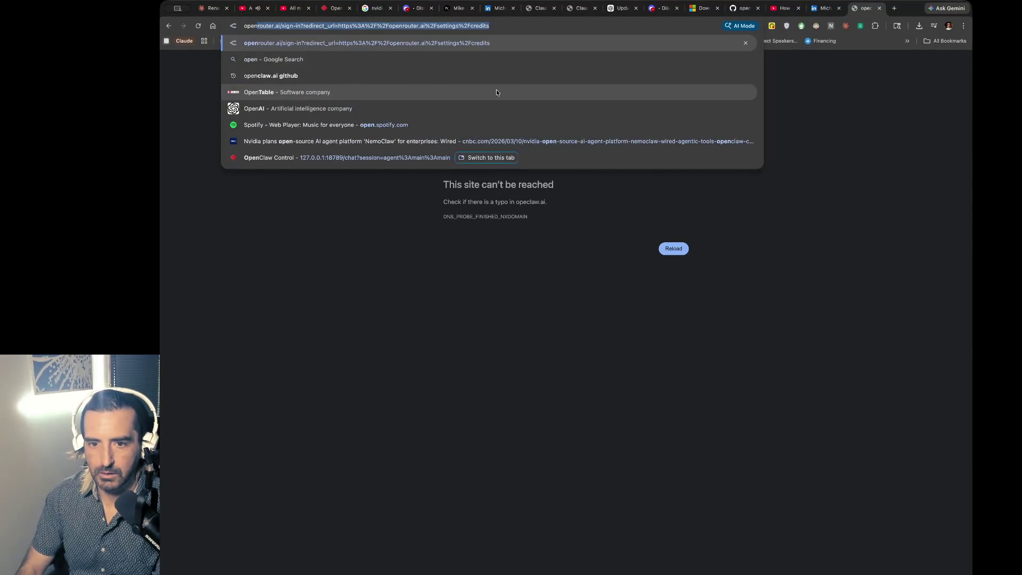
type(".ai")
key("Return")
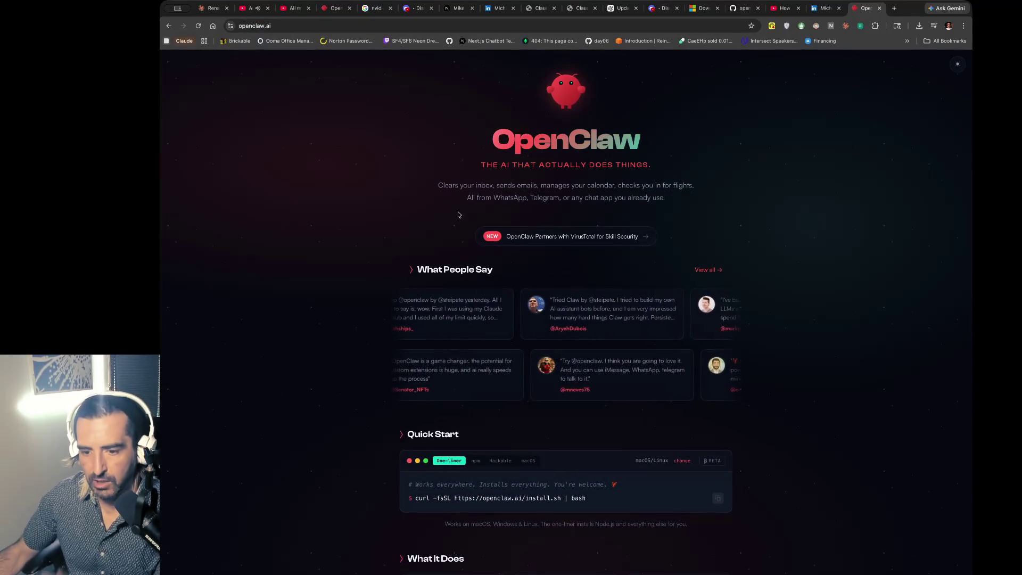
scroll(459, 215, "down", 2)
scroll(459, 215, "down", 15)
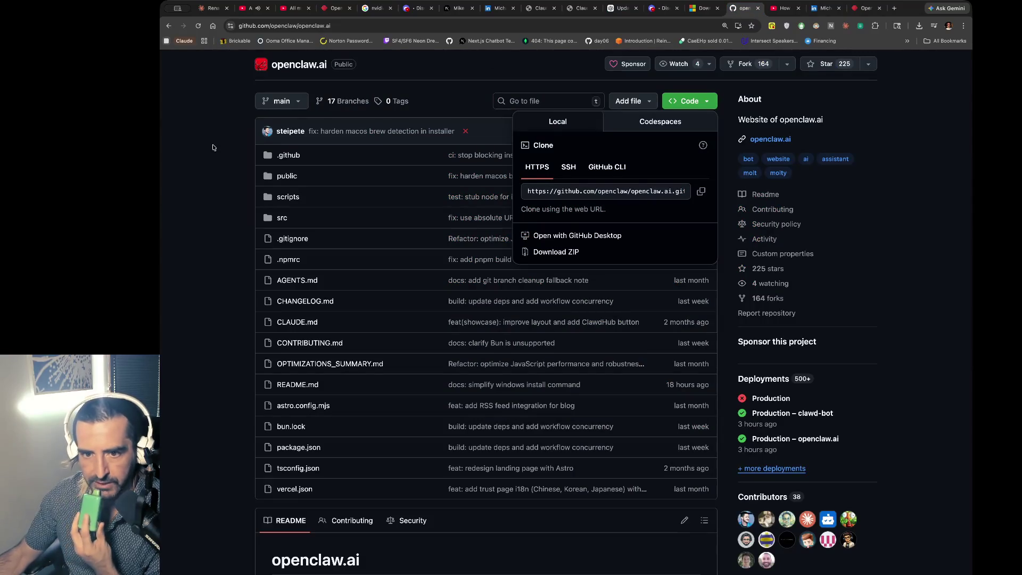
Step: Select the openclaw.ai repo README text from Live through bun install, then start a new tab
left_click(222, 161)
scroll(221, 162, "down", 8)
left_click_drag(215, 163, 218, 403)
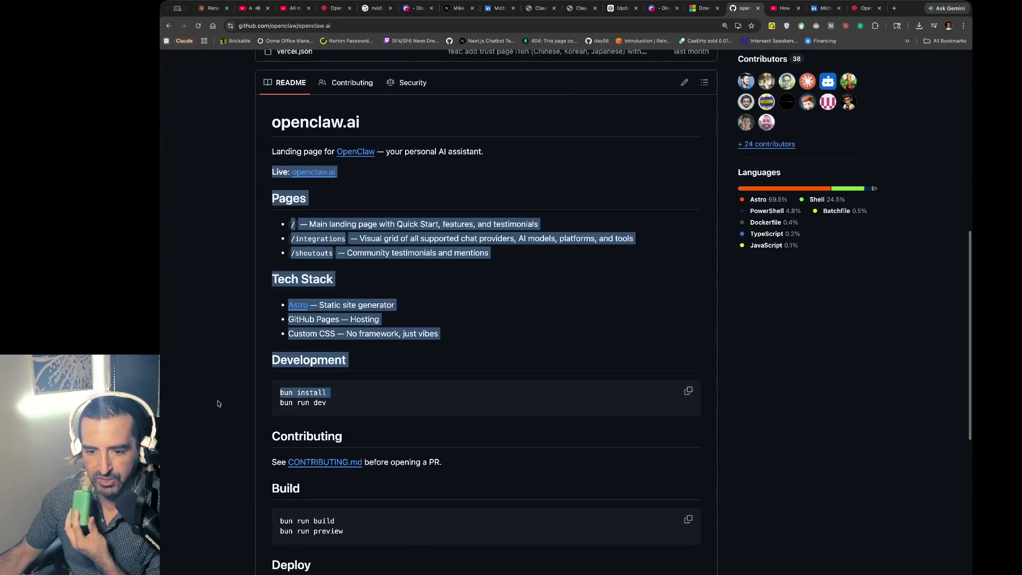
scroll(385, 407, "up", 8)
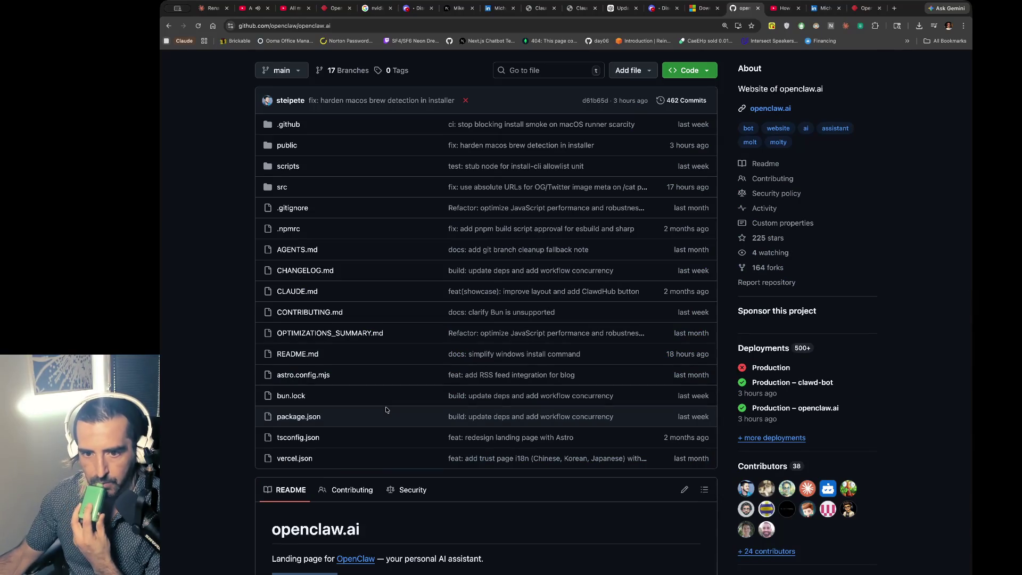
scroll(385, 407, "down", 2)
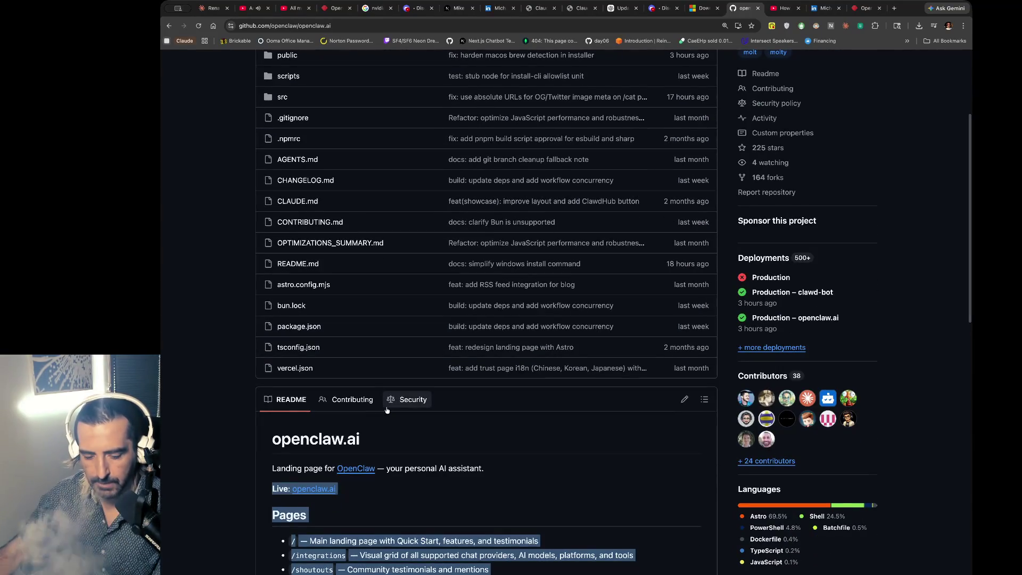
key("ctrl+t")
type("emplate")
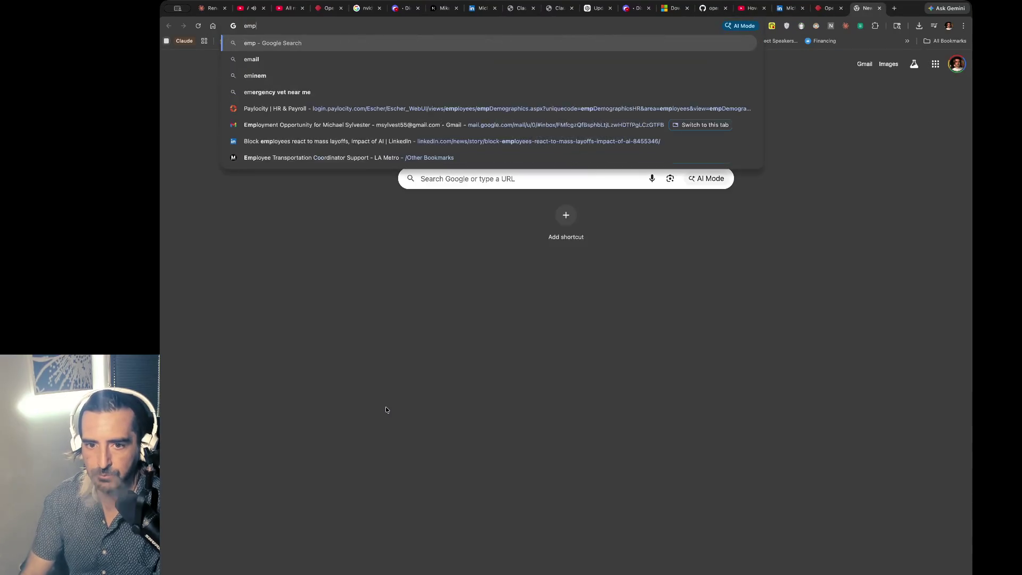
type("template")
Step: Fix the address and load the legendofralph.xyz site
key("BackSpace")
type("lege")
key("Return")
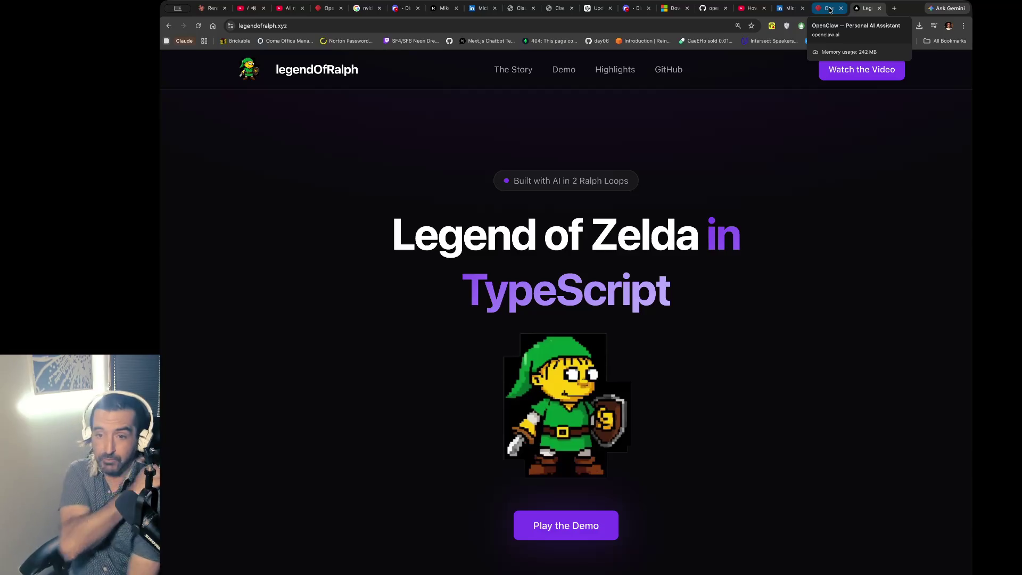
Step: Open jackedev.xyz in another tab, reload it, and scroll its Connect chat page
key("ctrl+t")
type("jackedev.xyz")
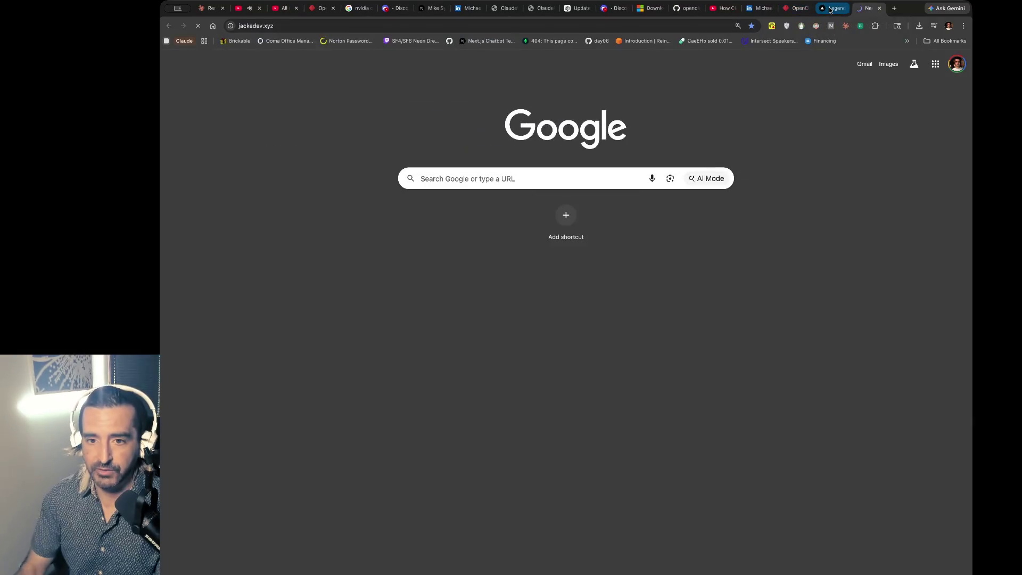
key("Return")
scroll(469, 193, "down", 15)
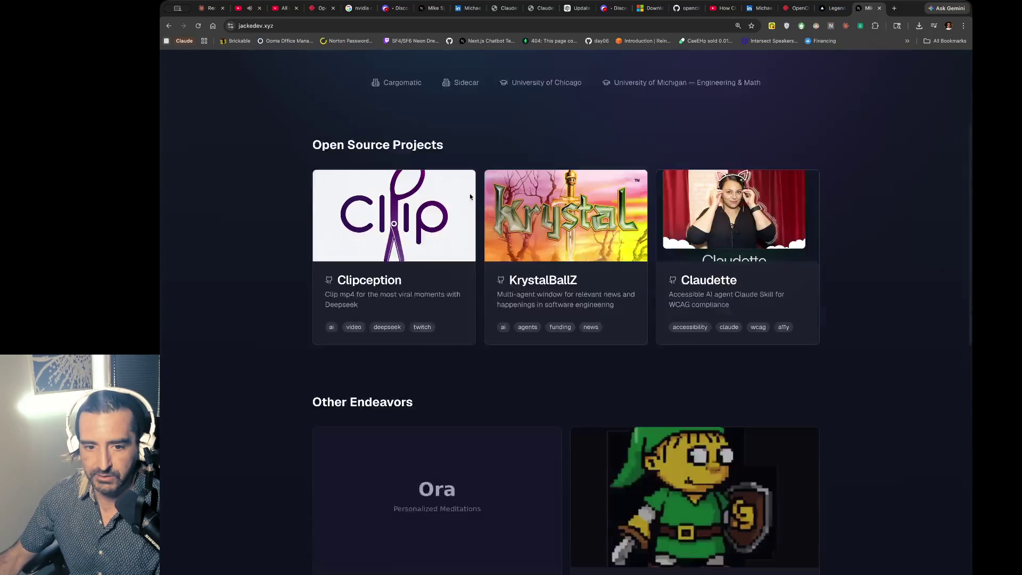
key("super+r")
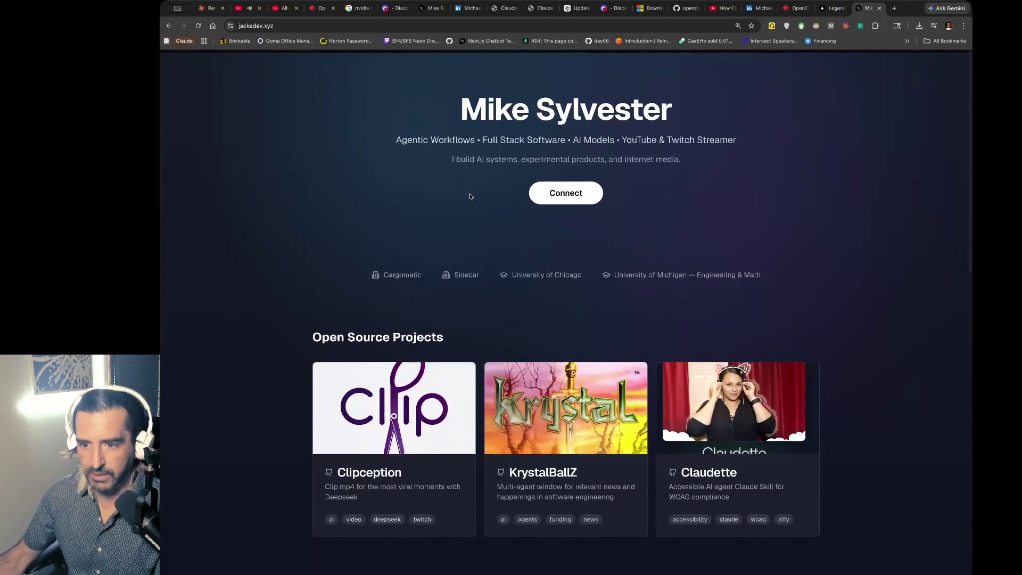
left_click(566, 190)
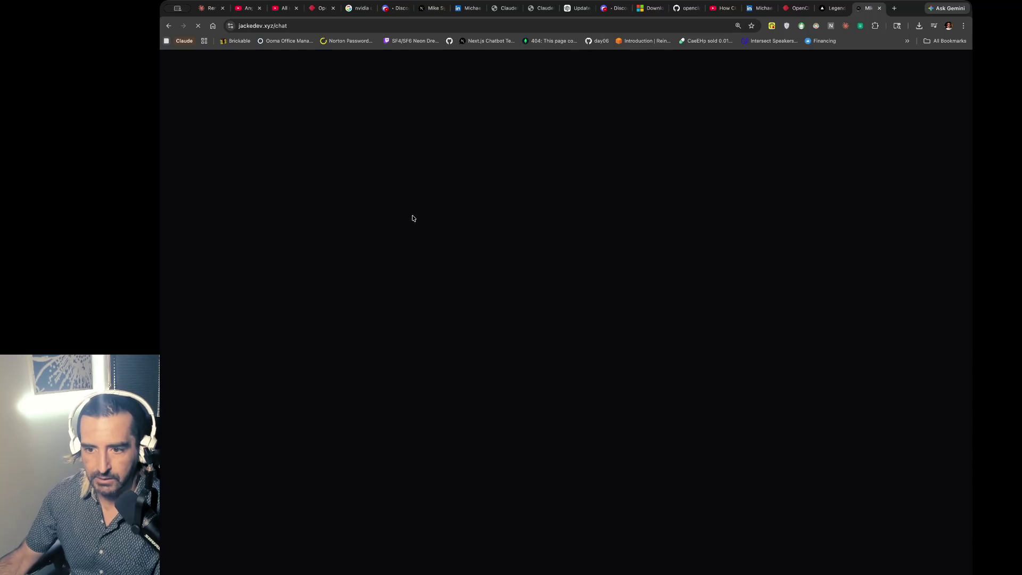
scroll(403, 251, "down", 10)
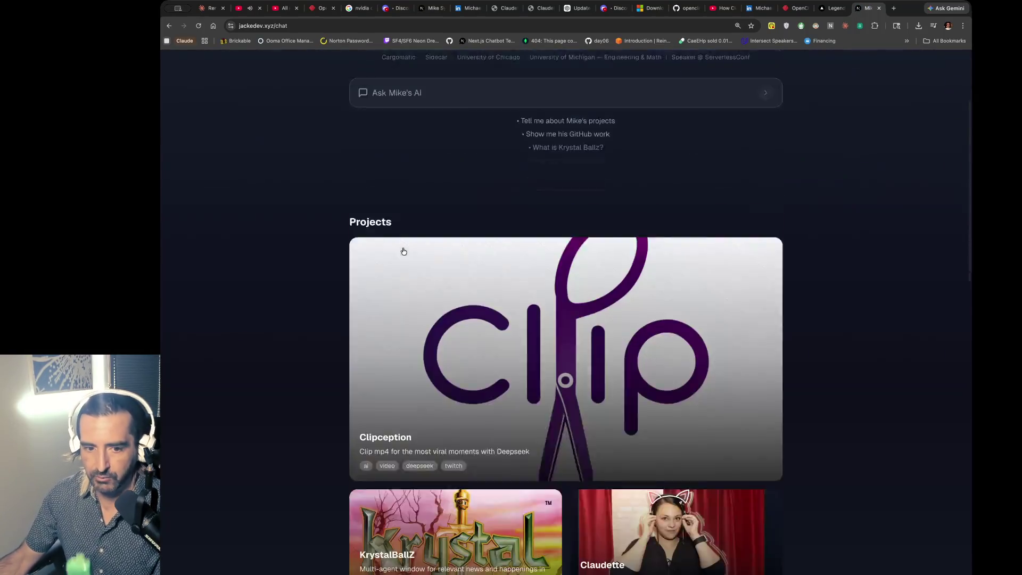
scroll(403, 251, "down", 6)
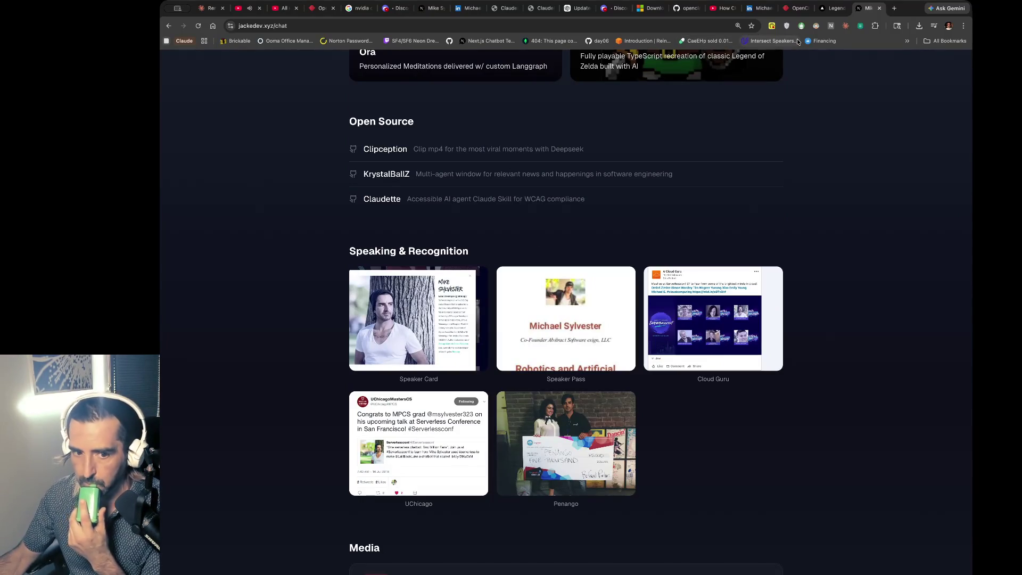
left_click(804, 8)
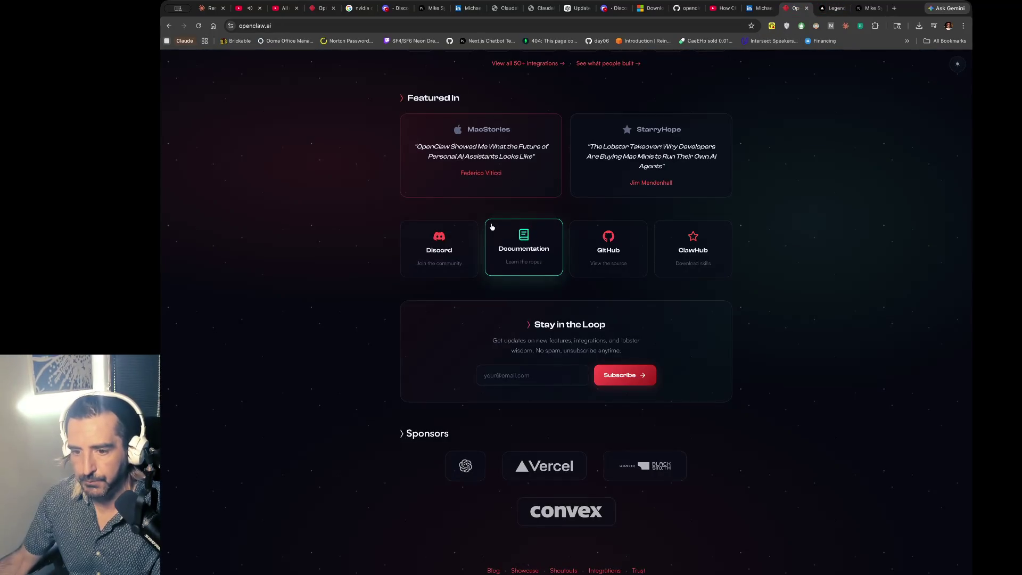
Step: Open ClawHub and OpenClaw's GitHub in new tabs, then visit the Convex sponsor site
right_click(729, 247)
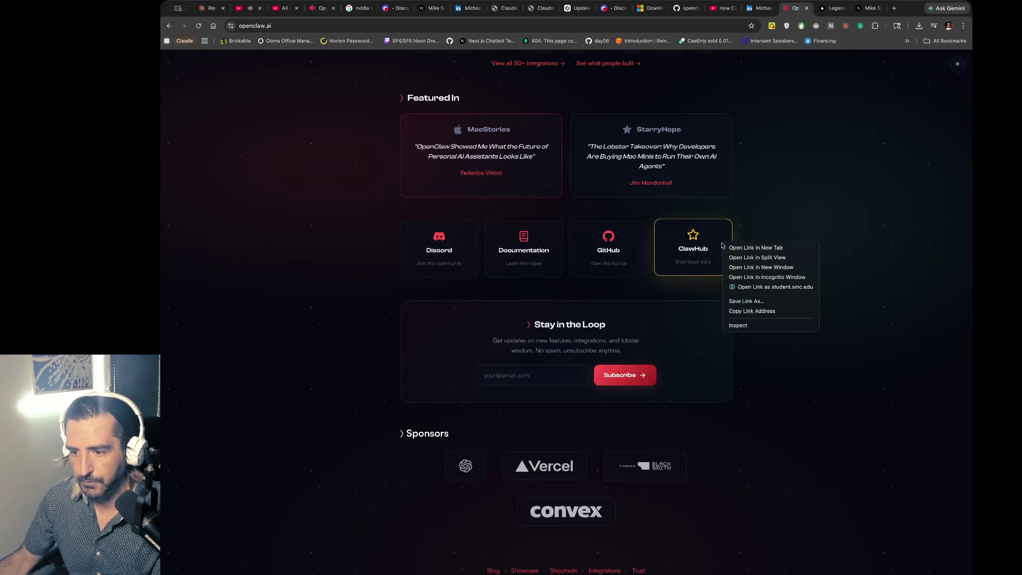
left_click(745, 246)
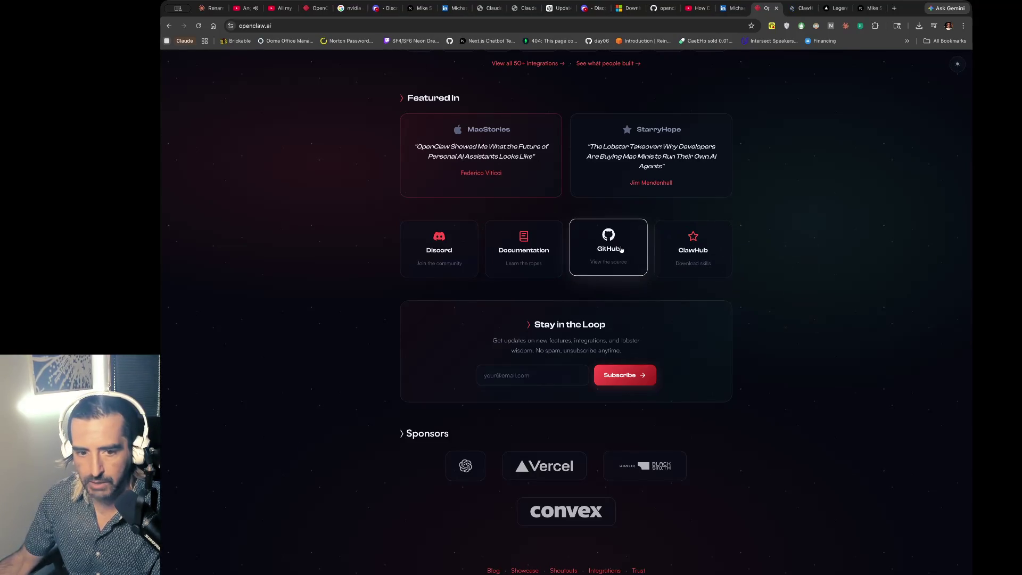
right_click(621, 249)
left_click(628, 251)
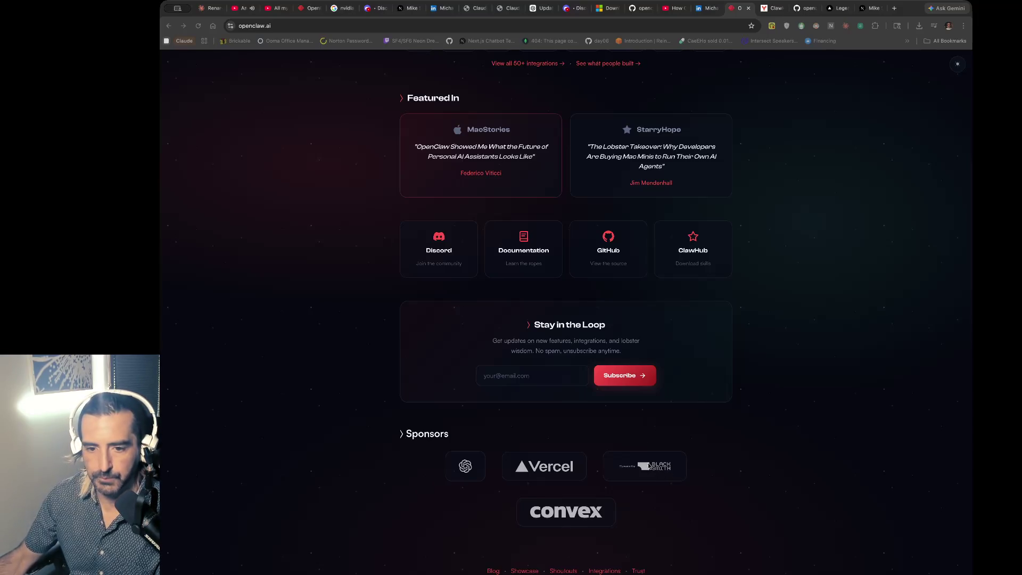
left_click(402, 75)
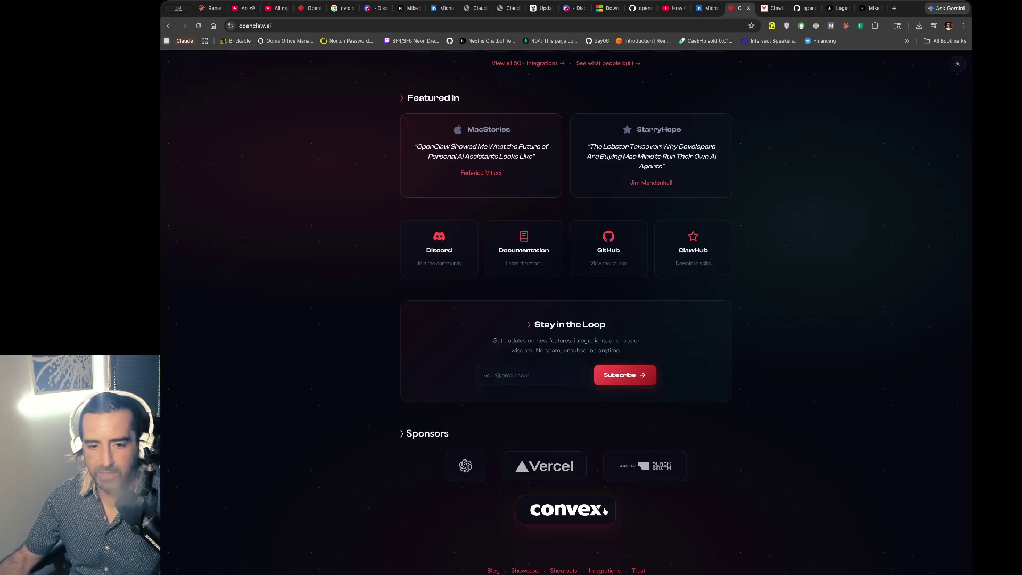
left_click(605, 511)
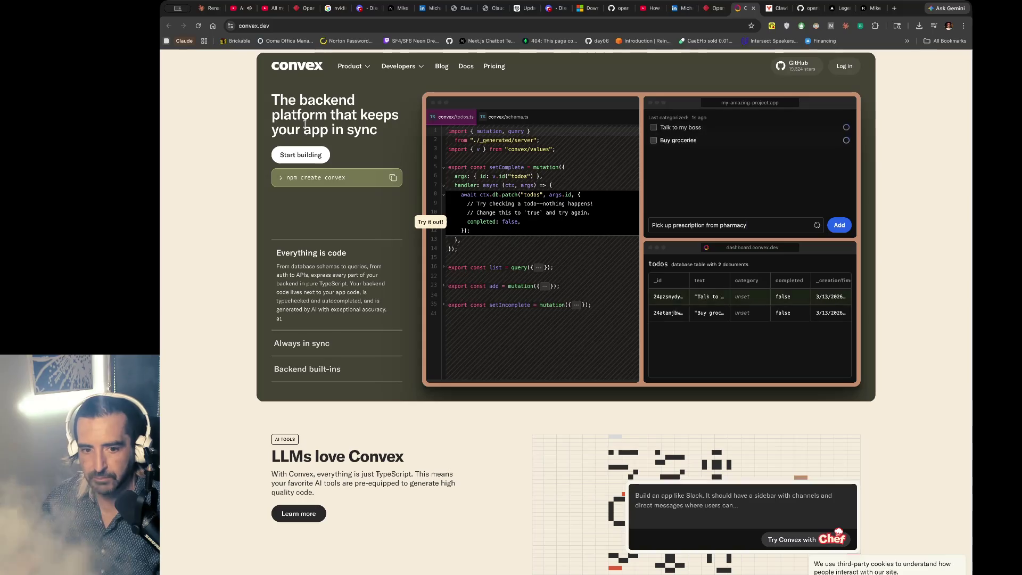
Step: Scroll through the convex.dev homepage and its live todo sync demo
scroll(305, 213, "down", 1)
left_click_drag(306, 241, 306, 330)
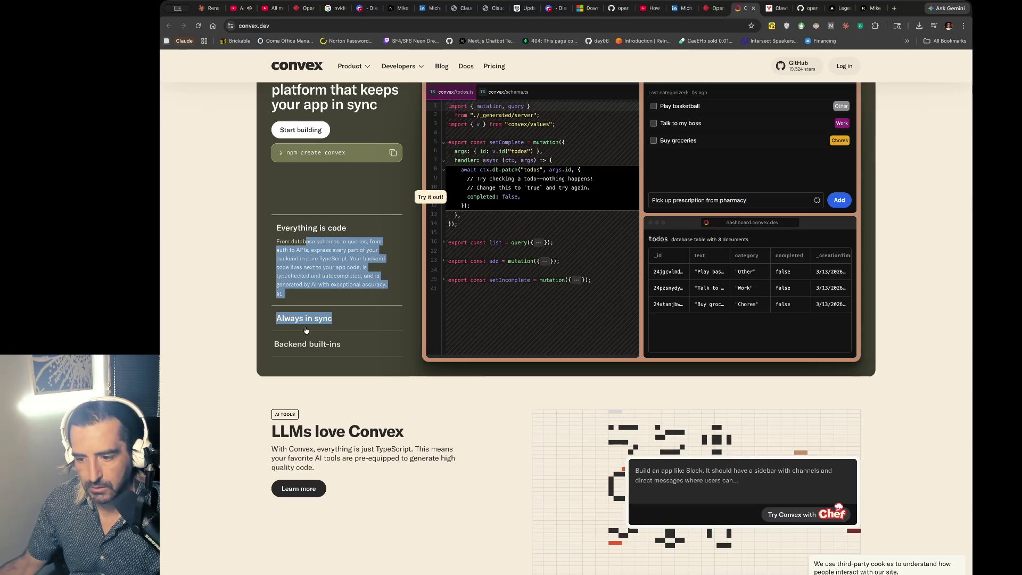
scroll(306, 330, "down", 4)
scroll(306, 330, "down", 3)
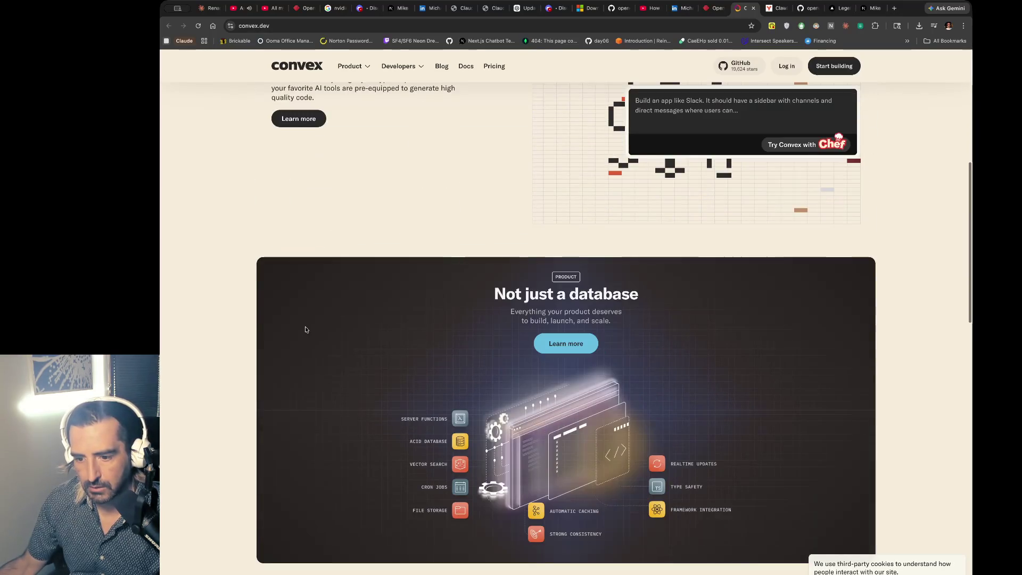
scroll(306, 330, "down", 2)
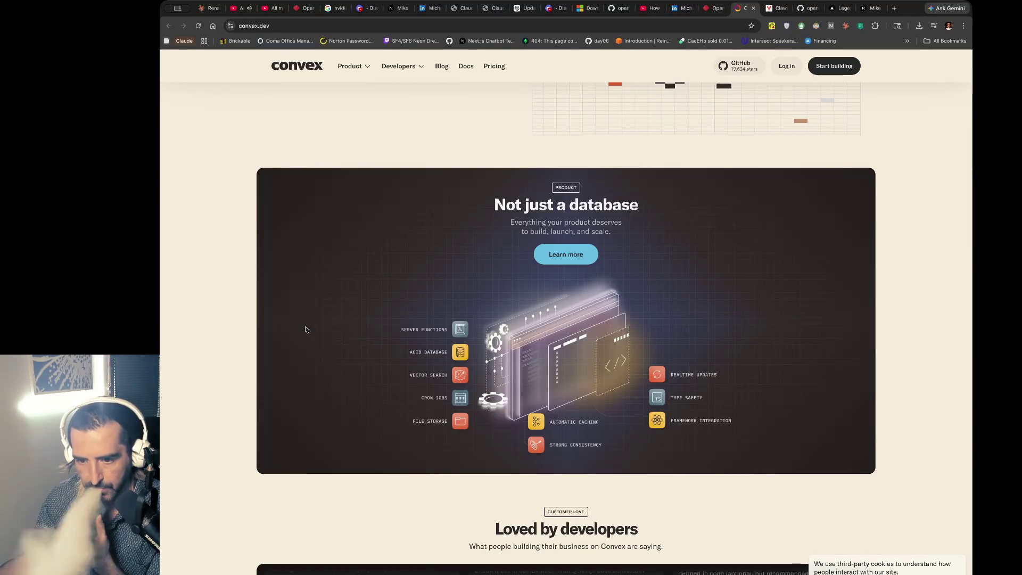
scroll(306, 328, "down", 1)
scroll(305, 328, "down", 5)
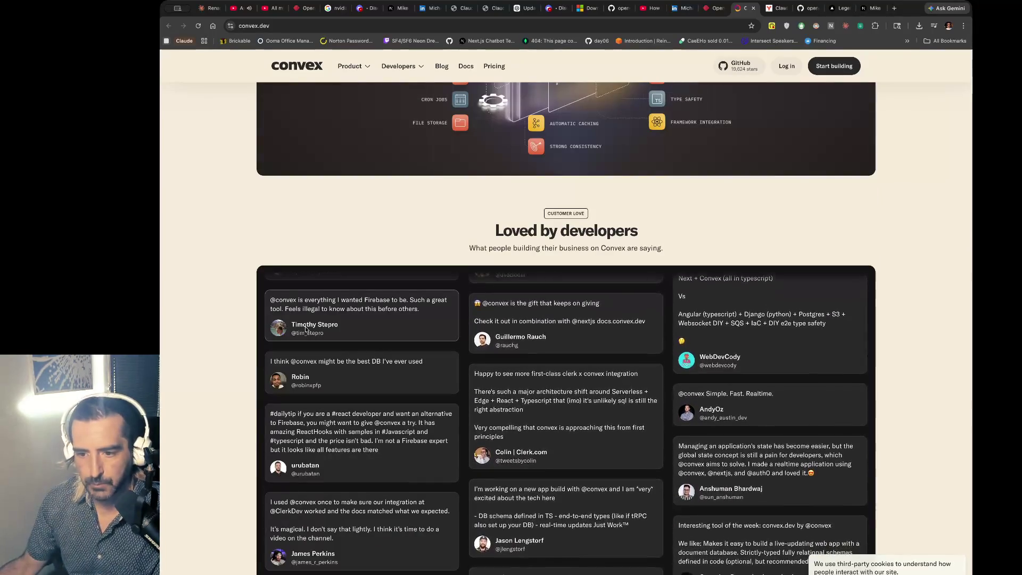
scroll(306, 329, "down", 3)
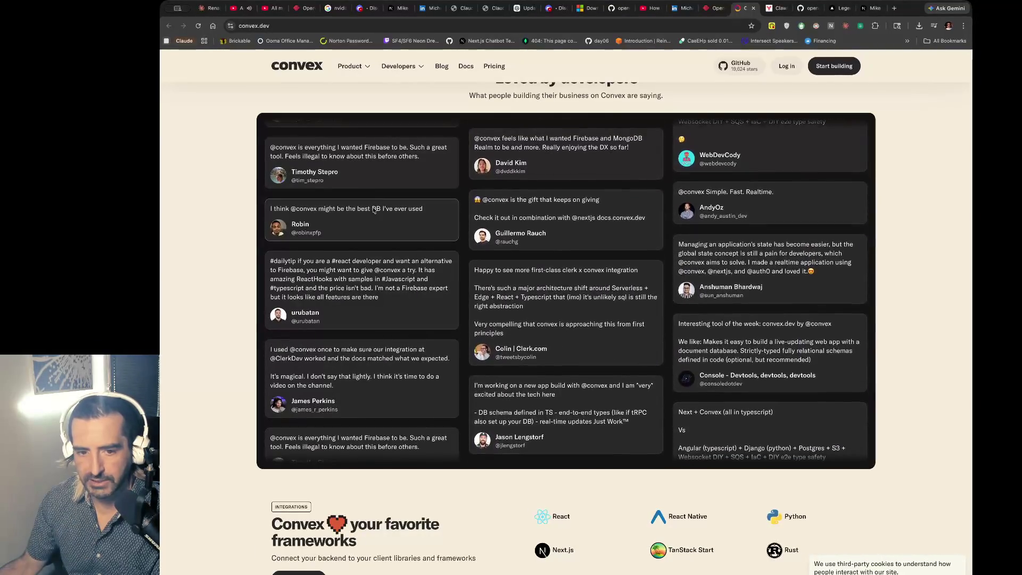
Step: Open the Blacksmith sponsor site from openclaw.ai's sponsors, then return to openclaw.ai
left_click(703, 8)
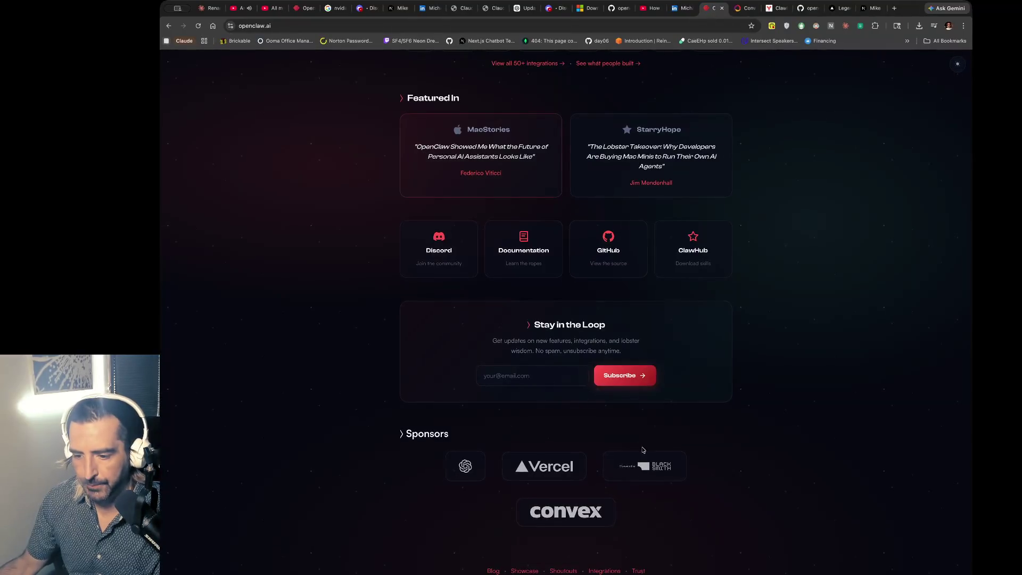
left_click(648, 473)
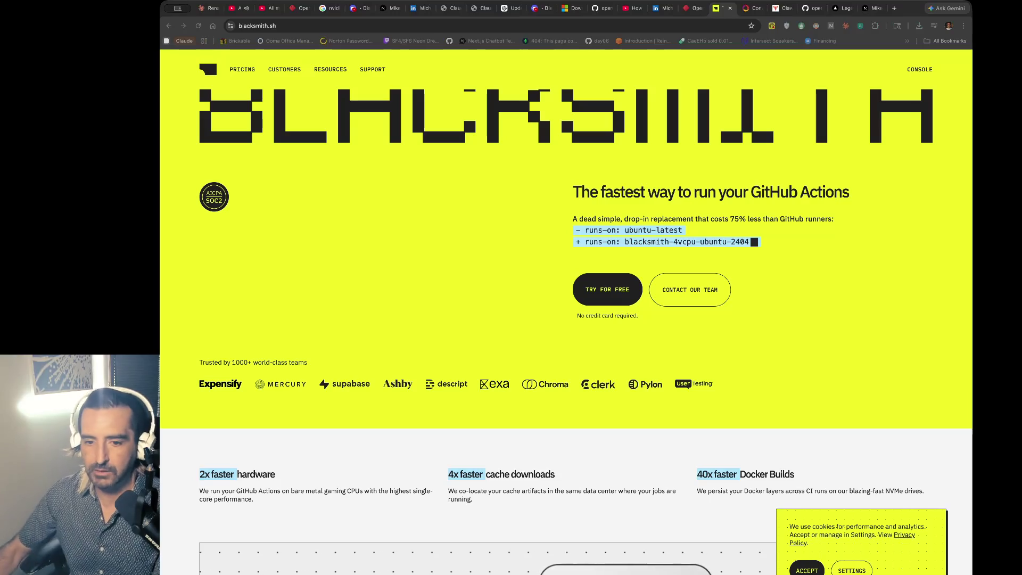
left_click(693, 8)
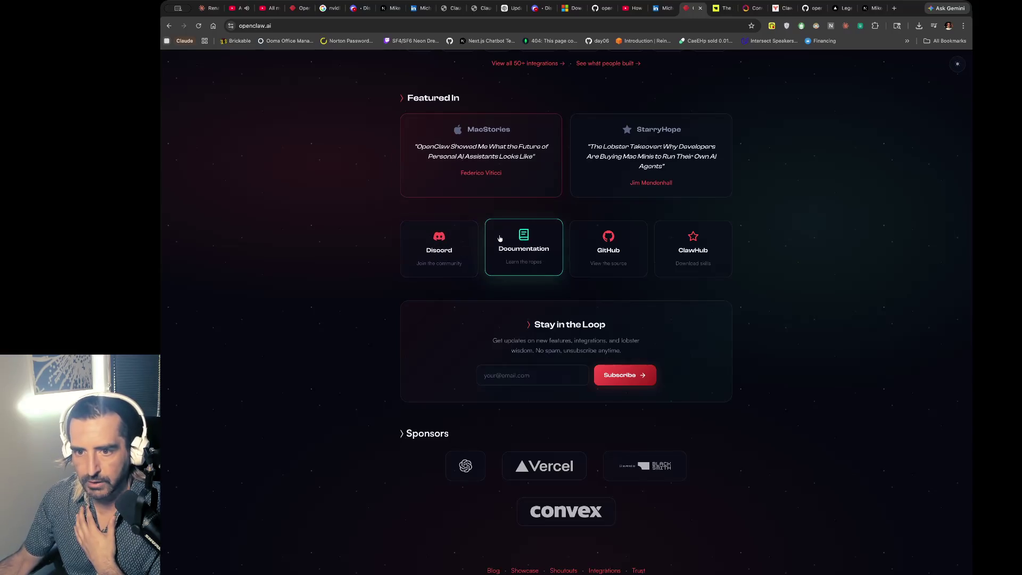
left_click(524, 240)
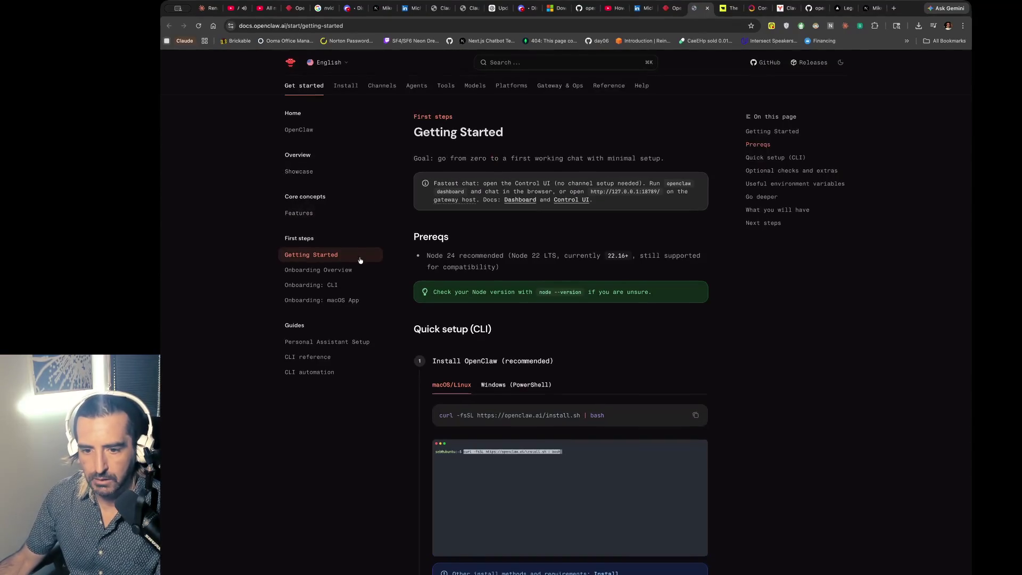
Step: Read through Getting Started's Quick setup (CLI) steps, then switch to the Claude Code terminal
scroll(483, 226, "down", 2)
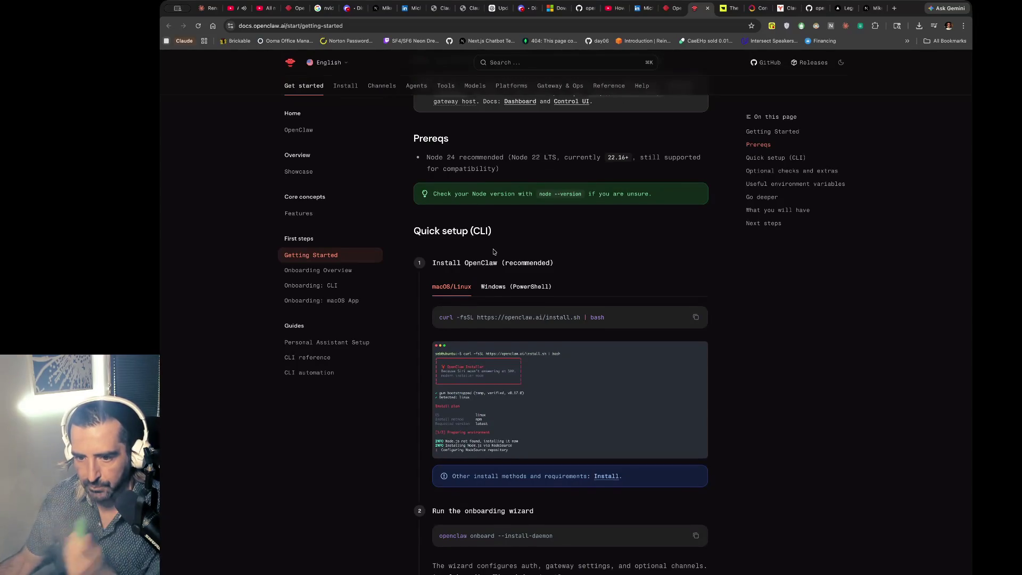
scroll(494, 252, "down", 3)
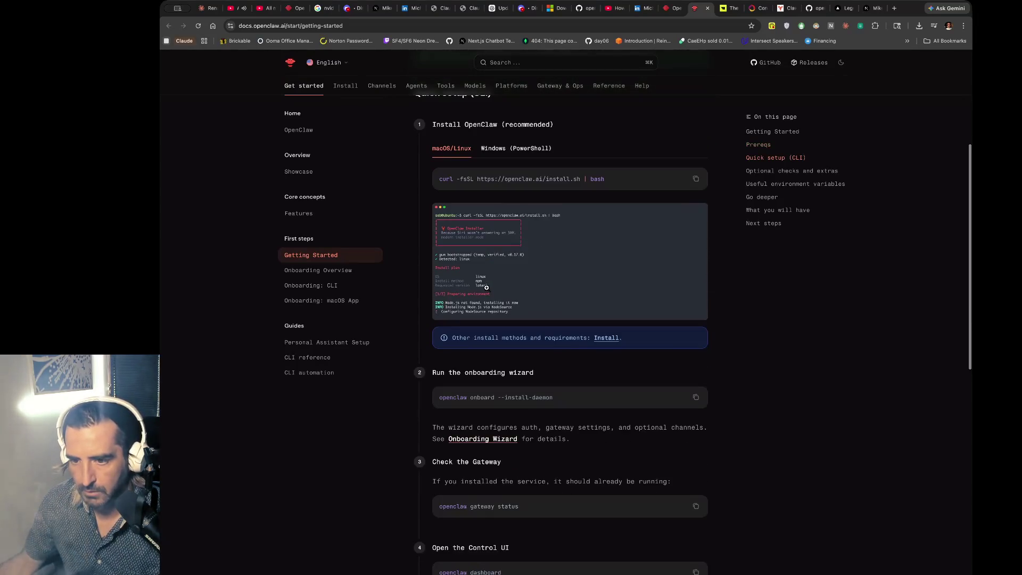
scroll(511, 272, "down", 2)
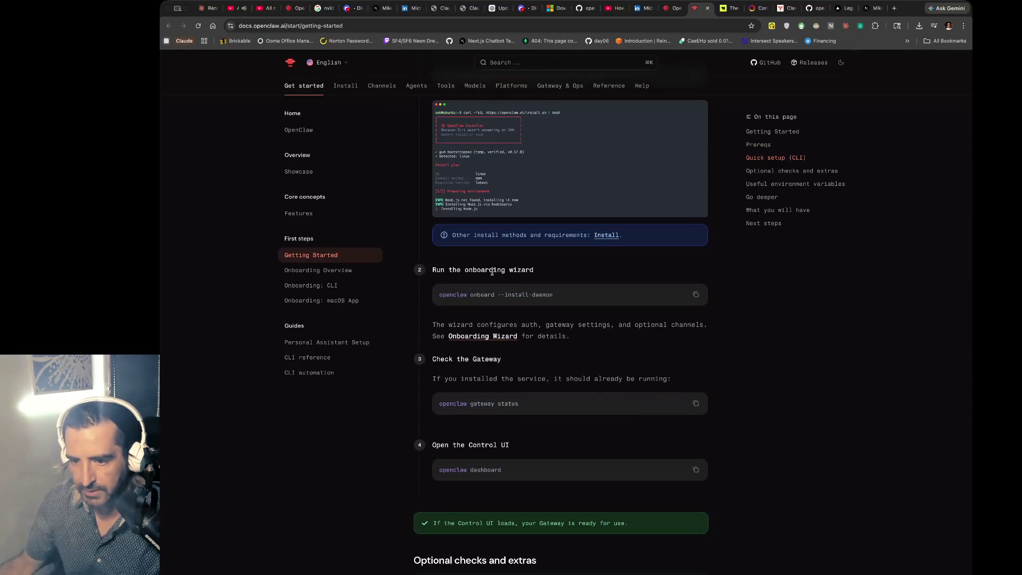
scroll(495, 277, "down", 1)
left_click_drag(465, 230, 472, 285)
scroll(476, 290, "down", 2)
left_click(473, 258)
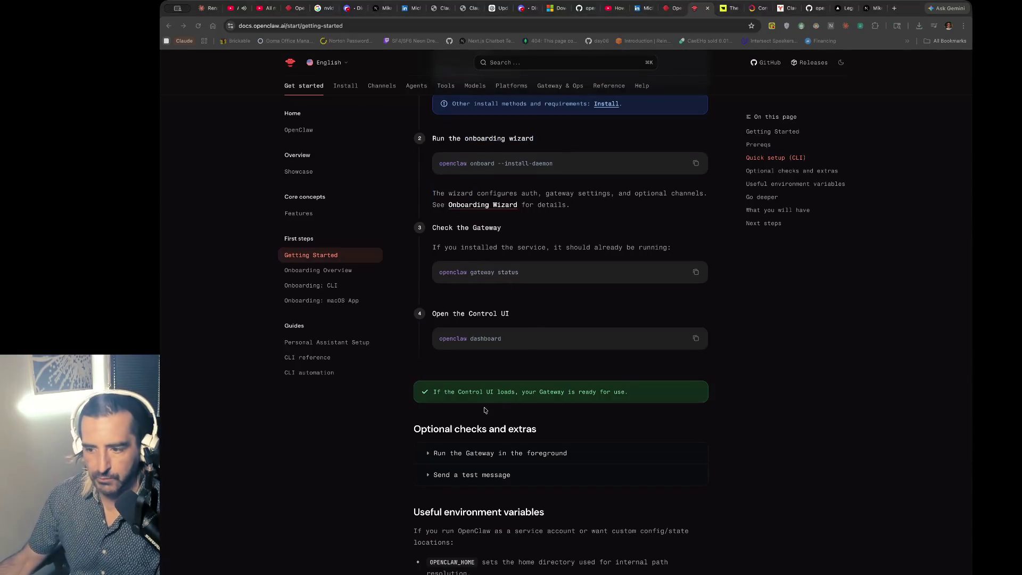
key("super+Tab")
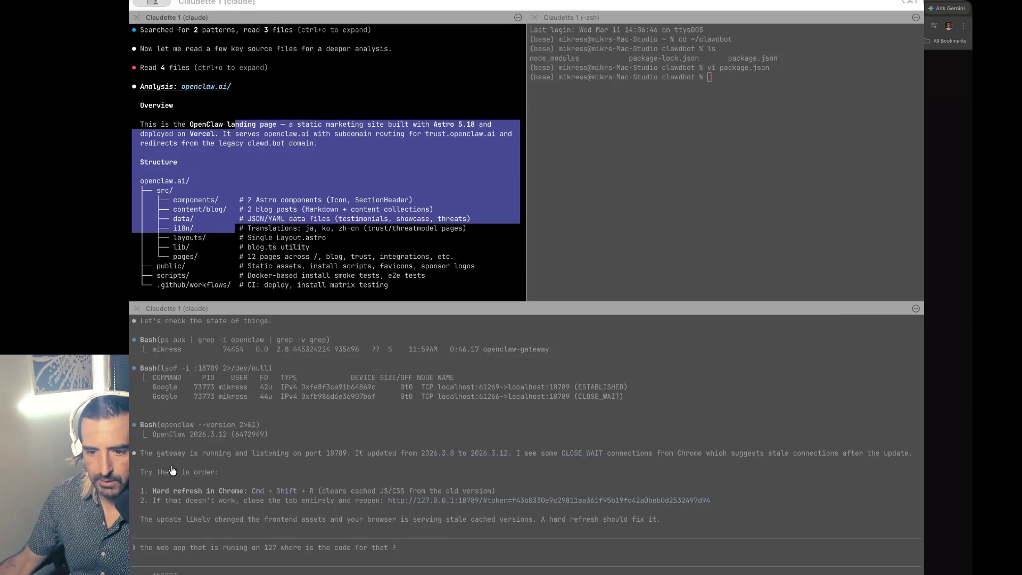
left_click_drag(272, 155, 191, 346)
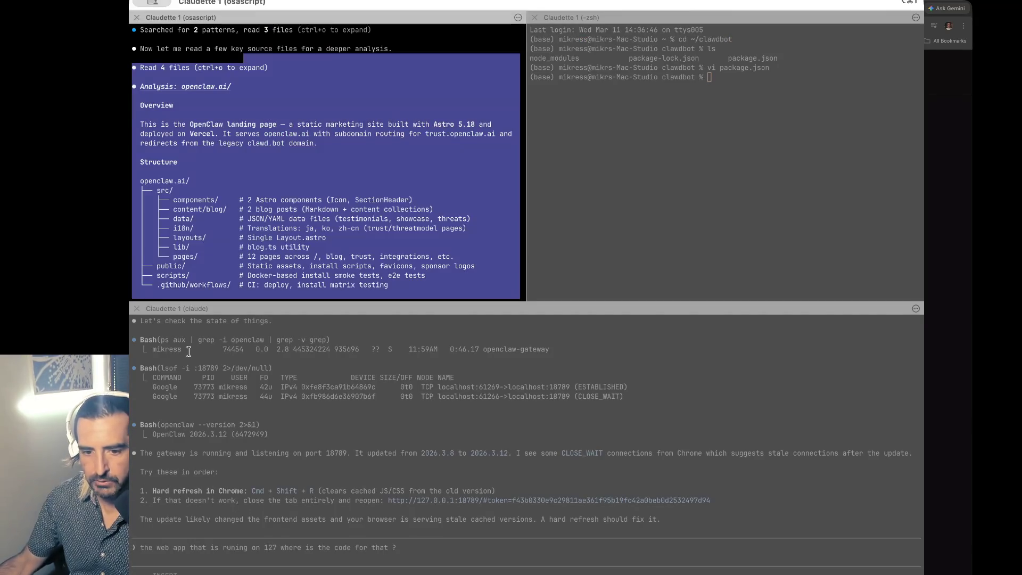
scroll(254, 237, "down", 5)
scroll(254, 236, "down", 5)
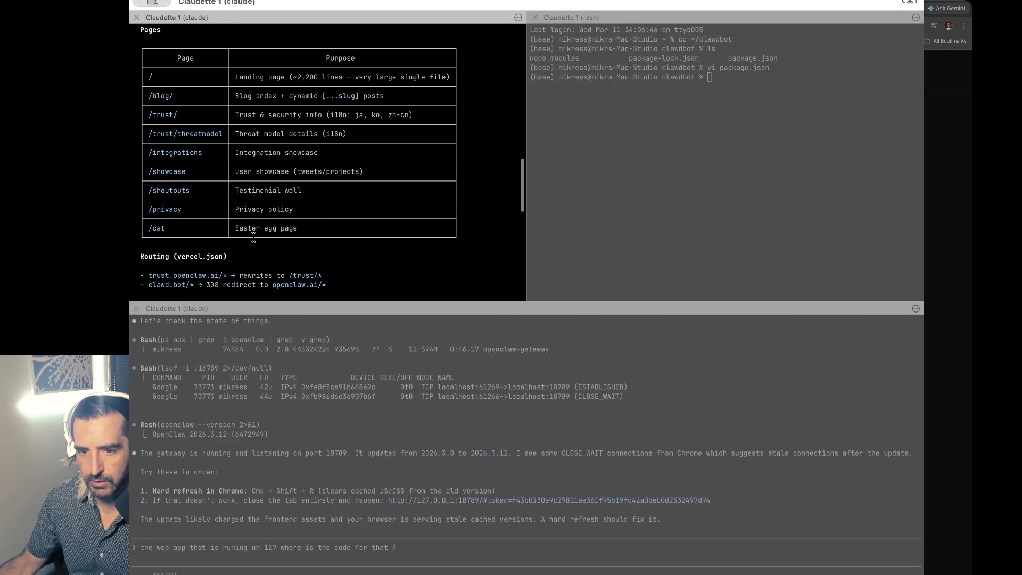
scroll(254, 237, "down", 3)
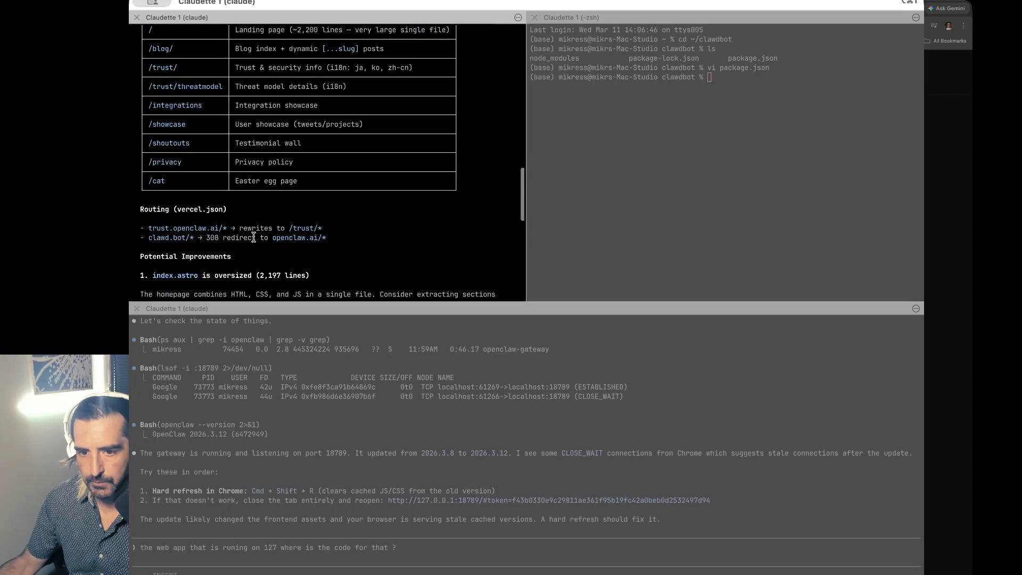
left_click_drag(216, 202, 245, 232)
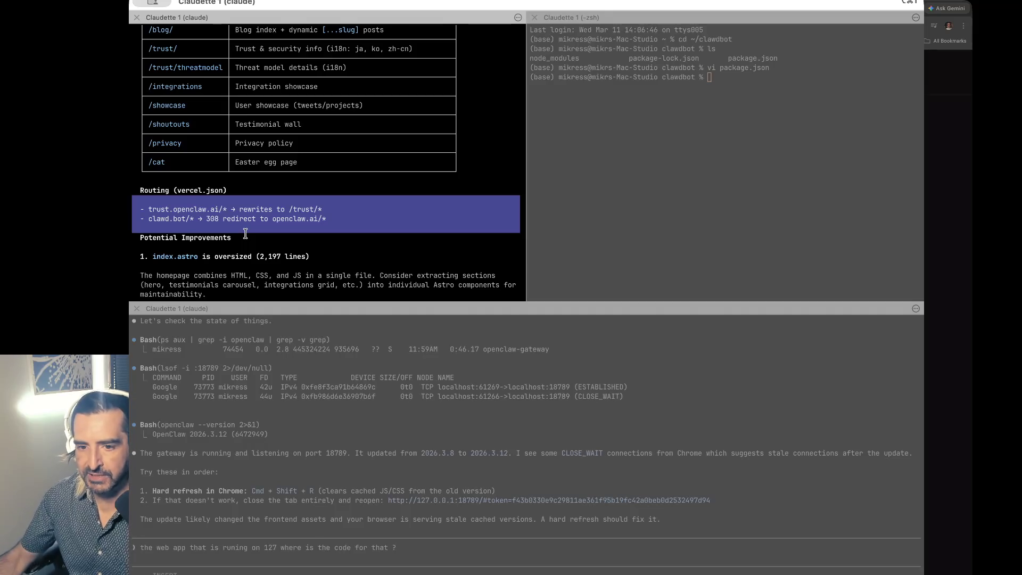
scroll(245, 234, "down", 5)
mouse_move(215, 181)
left_mouse_down()
mouse_move(216, 205)
mouse_move(287, 229)
left_mouse_up()
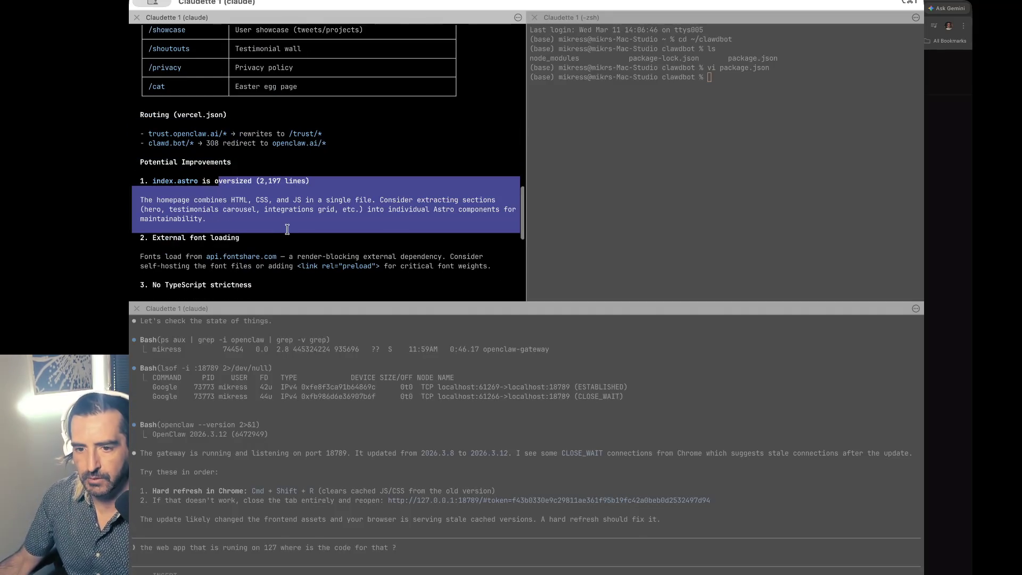
scroll(287, 229, "down", 7)
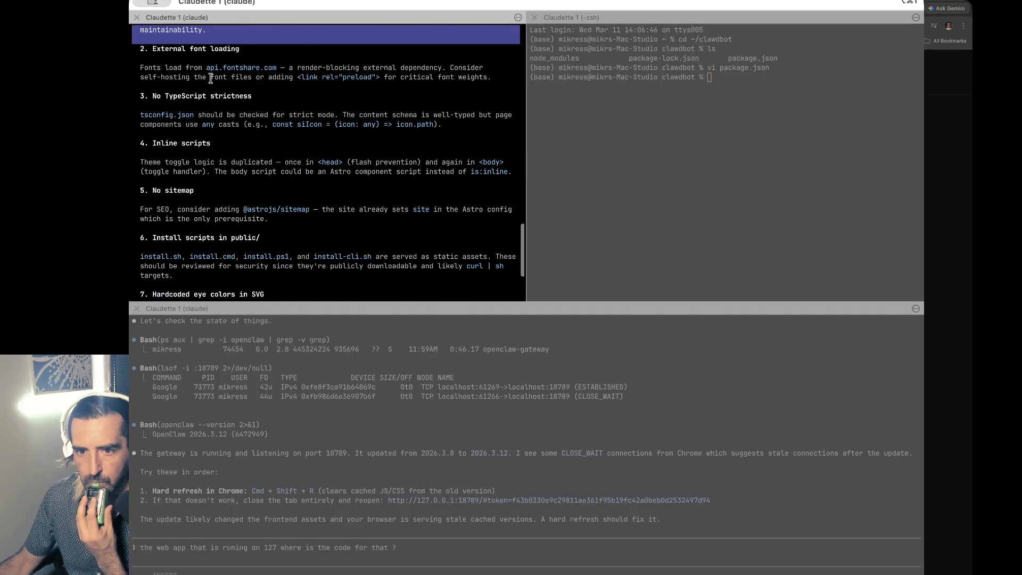
left_click_drag(176, 61, 153, 116)
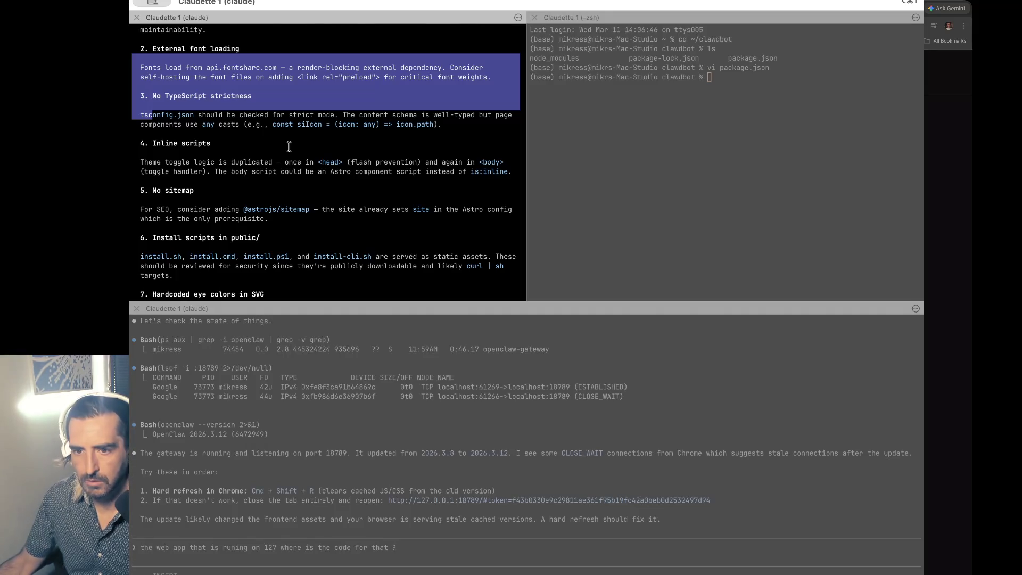
scroll(289, 146, "down", 2)
left_click(222, 78)
scroll(221, 79, "up", 2)
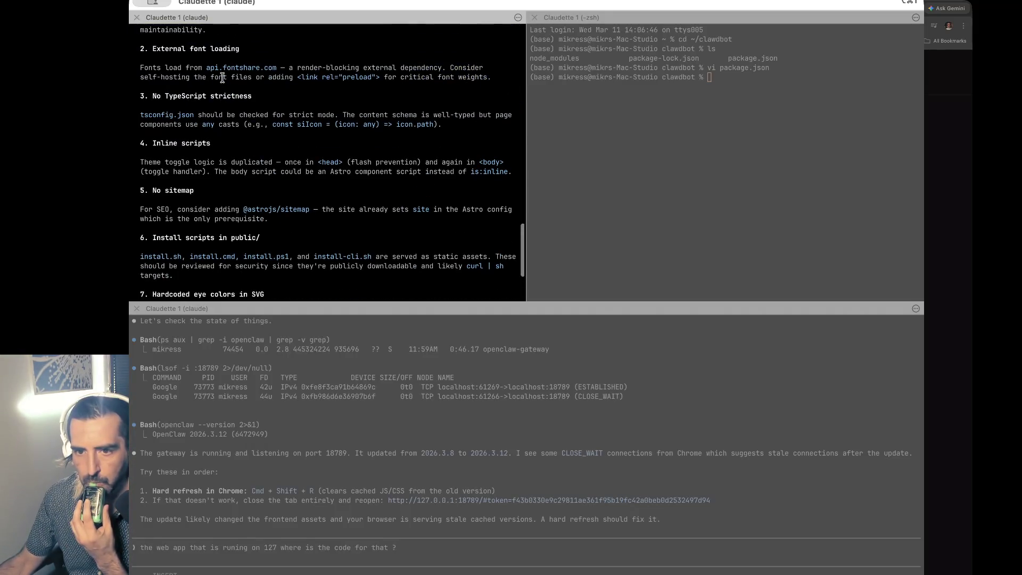
left_click_drag(191, 96, 271, 160)
scroll(257, 147, "down", 2)
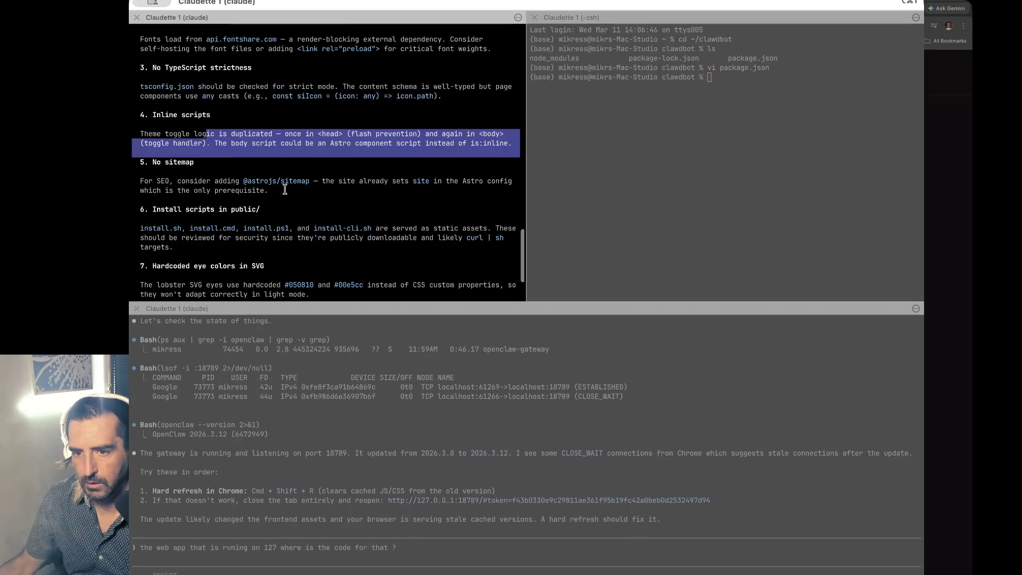
triple_click(200, 172)
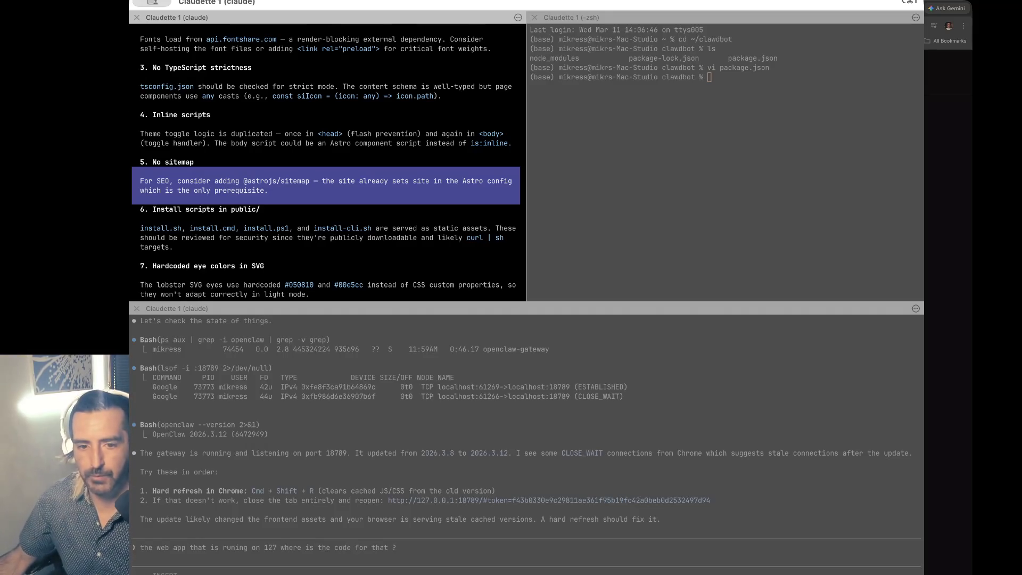
scroll(383, 239, "down", 1)
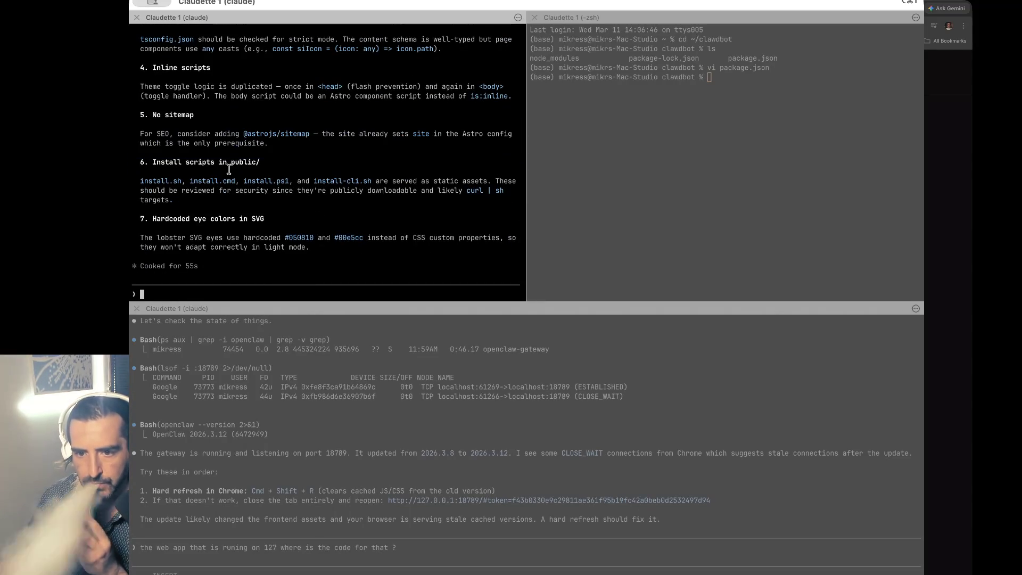
left_click(244, 186)
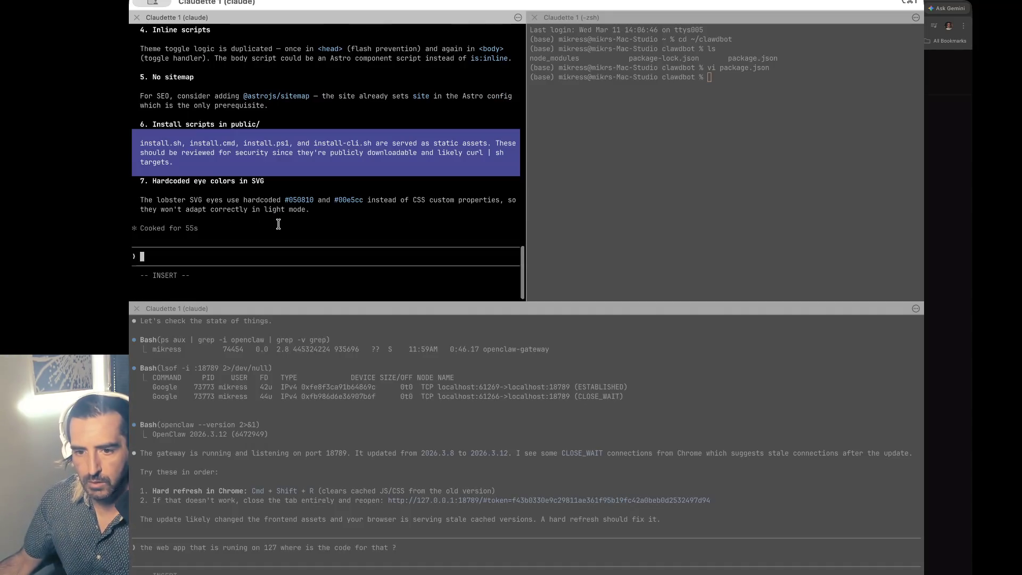
left_click_drag(175, 181, 190, 220)
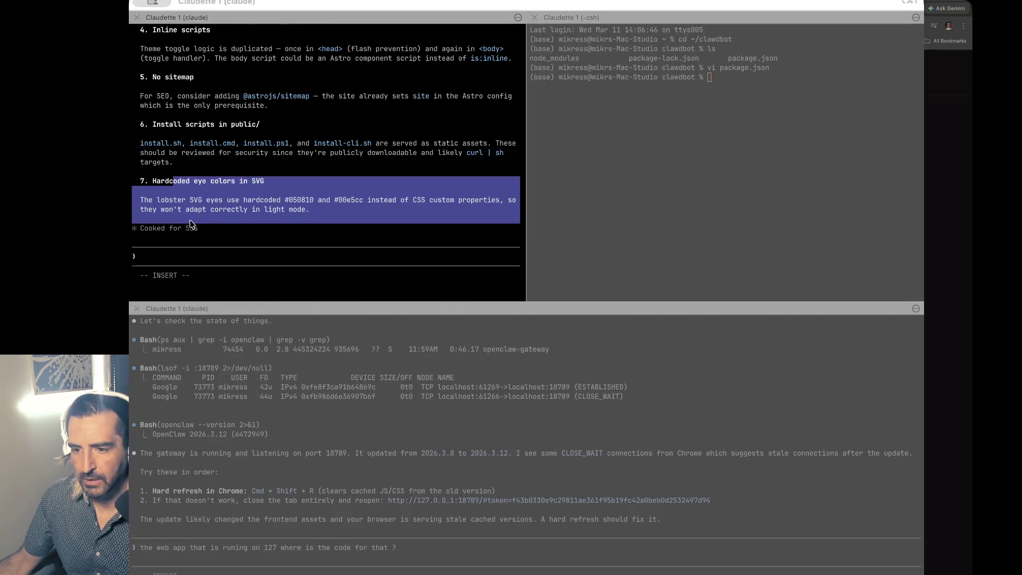
scroll(236, 98, "up", 4)
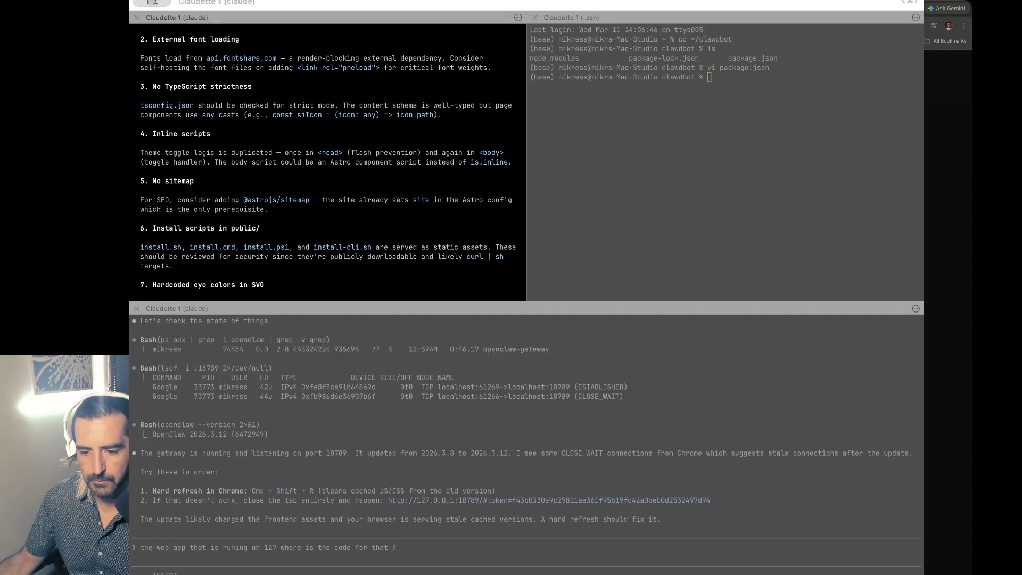
key("super+Tab")
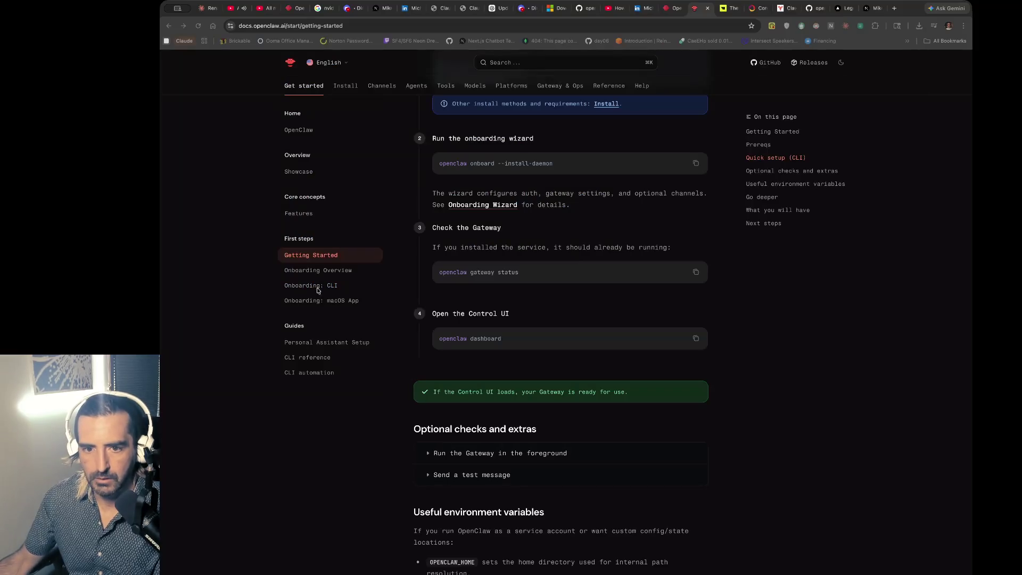
scroll(328, 148, "up", 9)
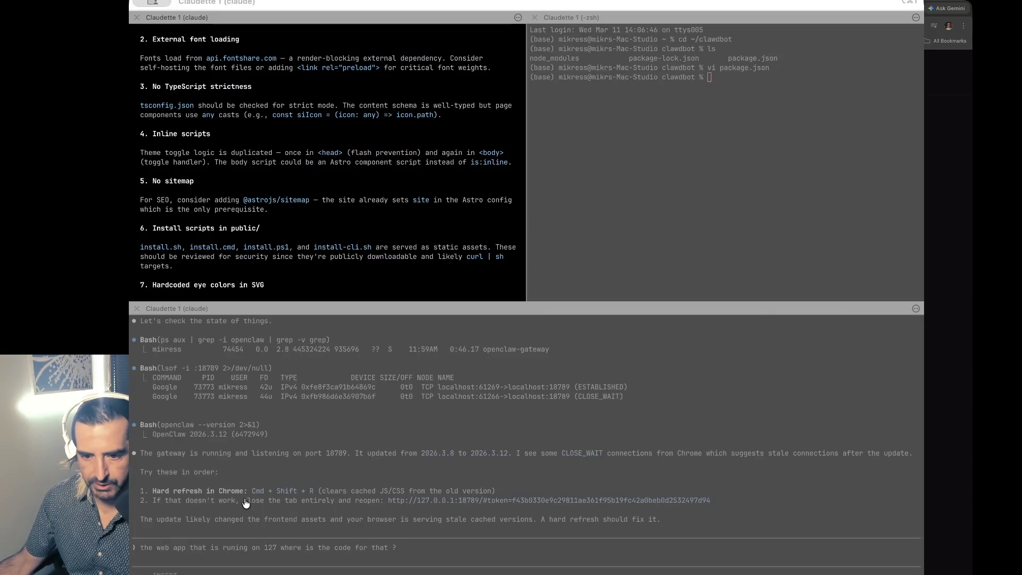
Step: Ask Claude Code 'for example, when i click 'chat' where is the onclick code', then return to OpenClaw's chat
left_click(340, 436)
left_click(257, 423)
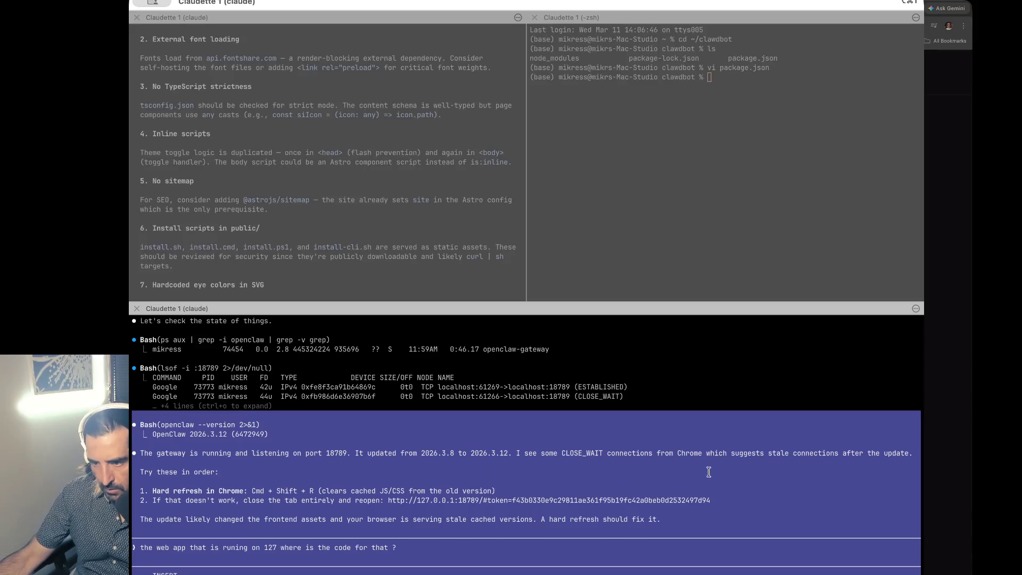
left_click(459, 528)
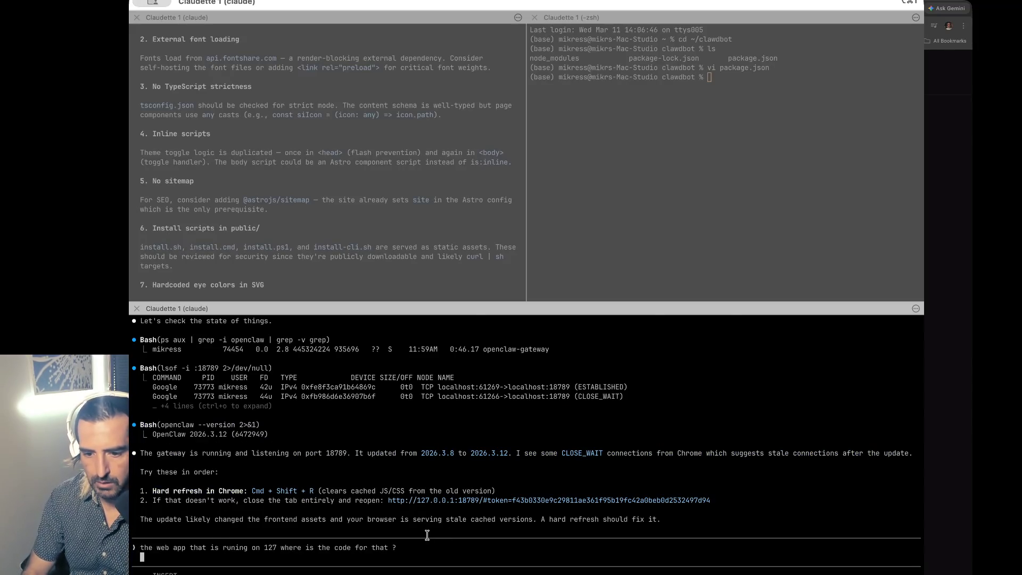
key("BackSpace")
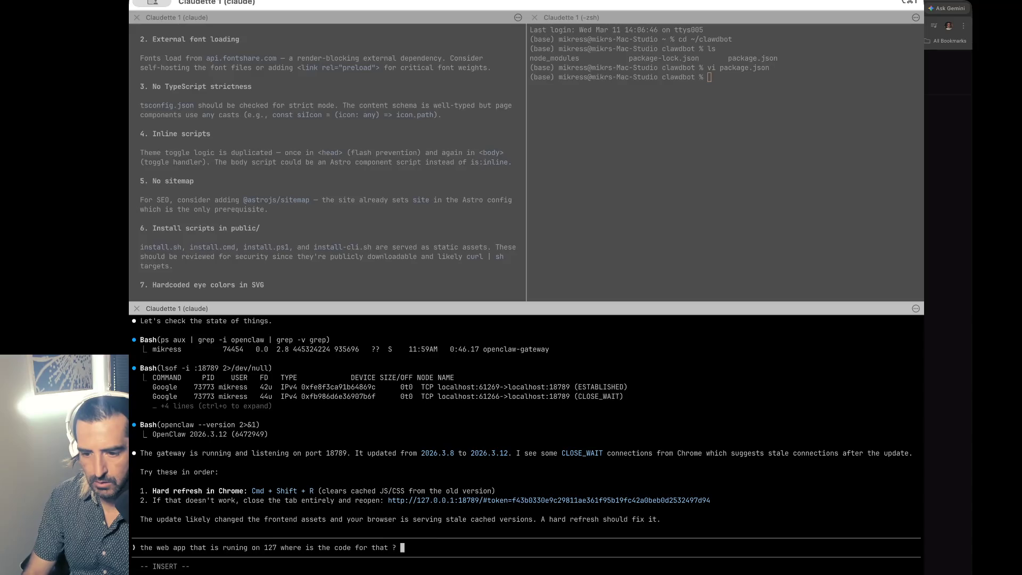
type("like")
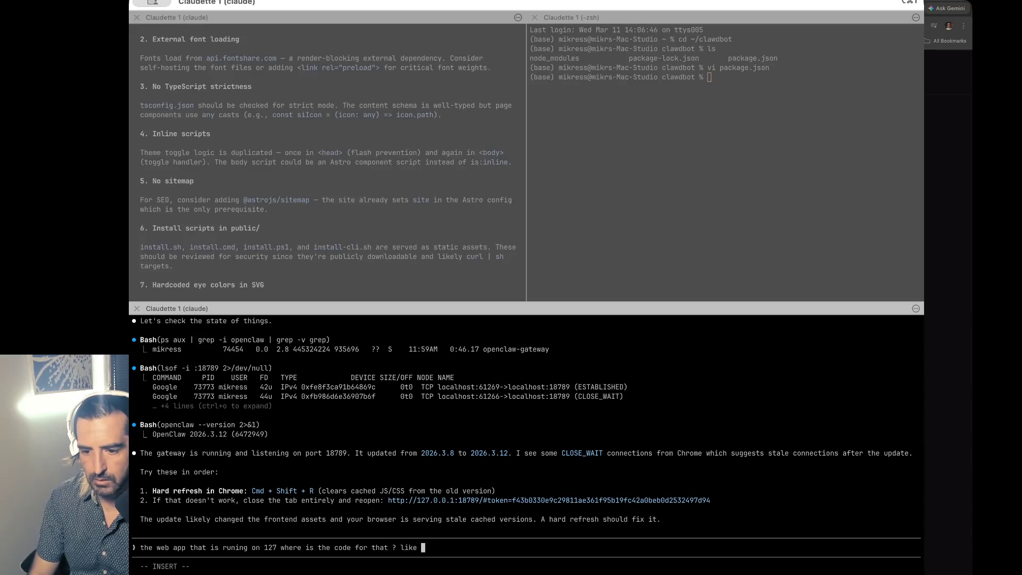
key("BackSpace")
key("BackSpace")
key("BackSpace")
type("for ex")
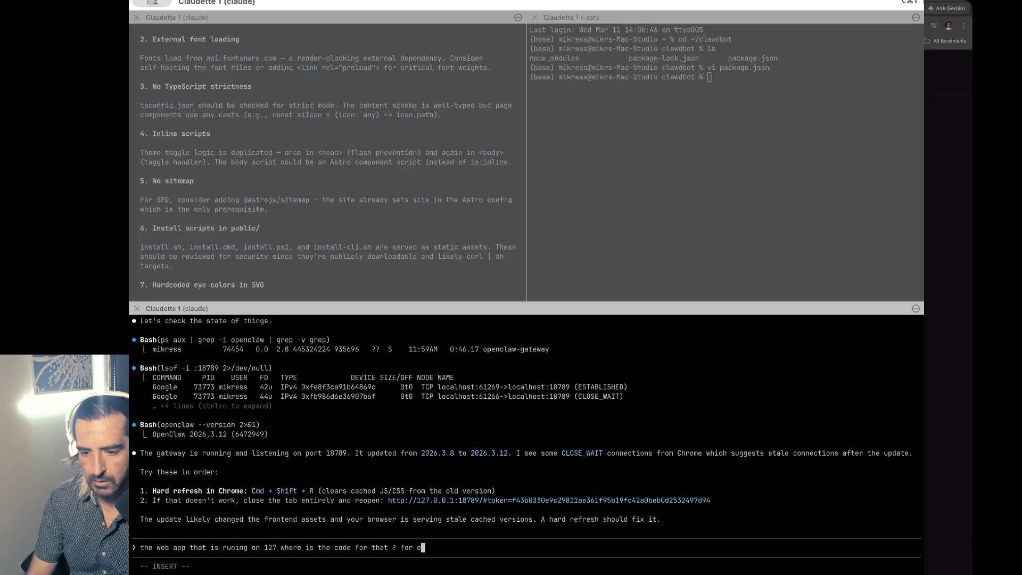
type("ample, when i click")
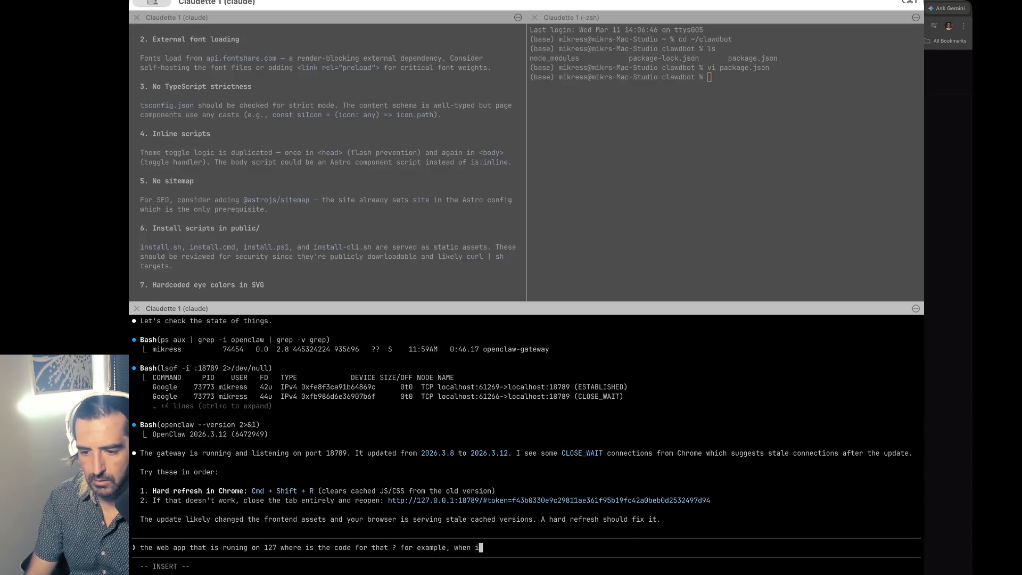
type(" 'chat' where is the onclick code")
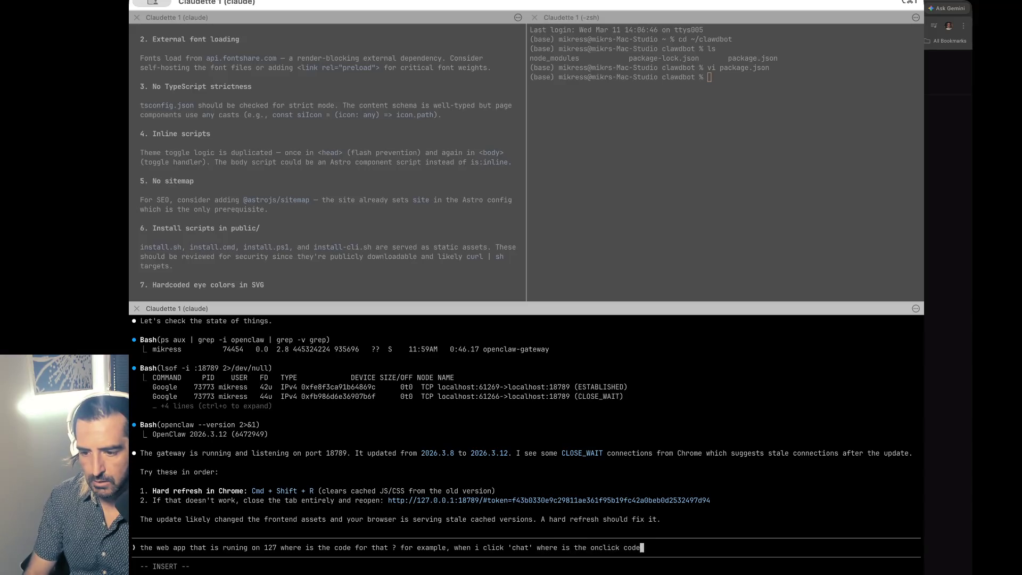
type("/")
key("Return")
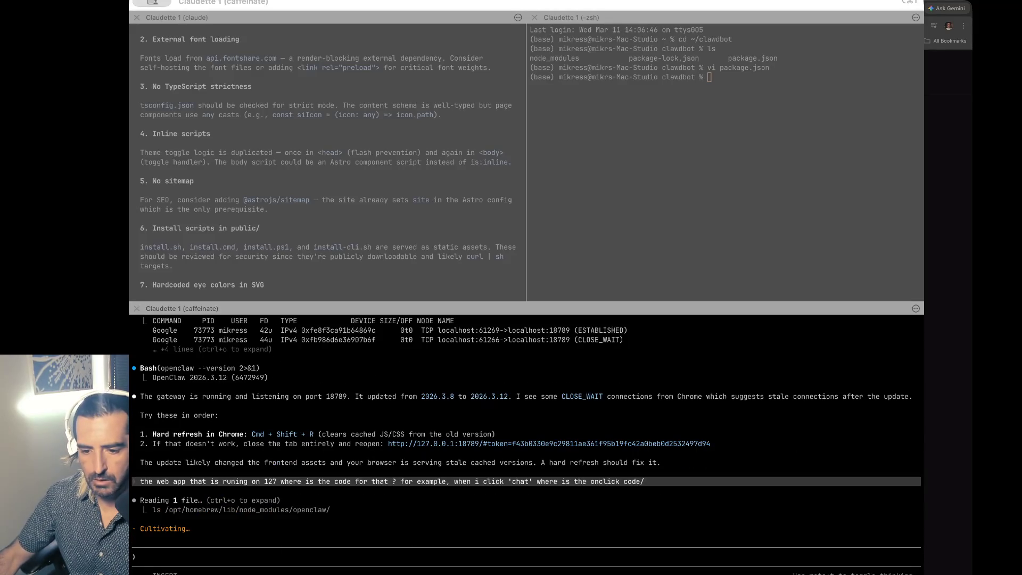
key("super+Tab")
left_click(298, 6)
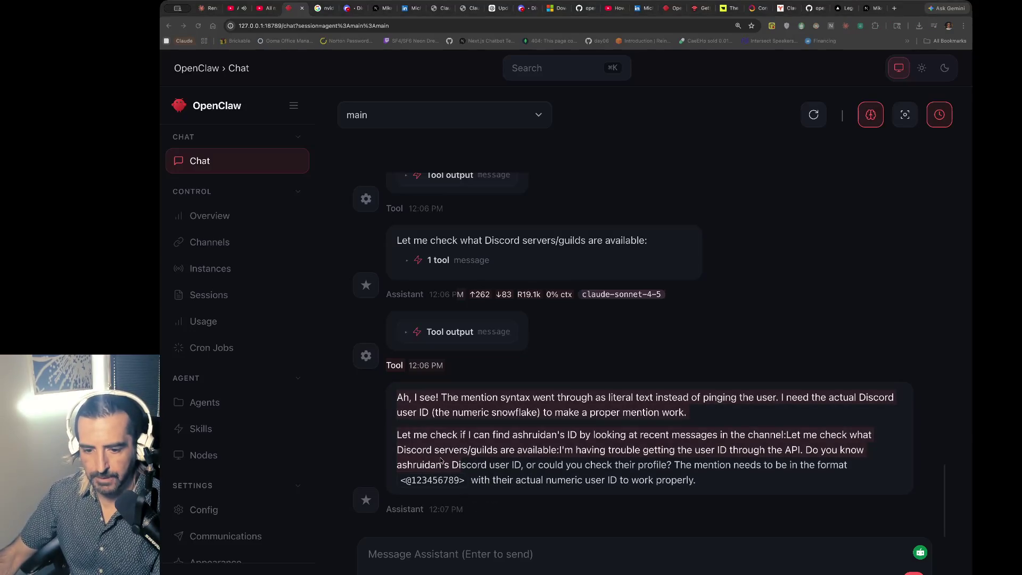
Step: Glance at the Excalidraw notes, then return to Chrome's openclaw.ai homepage tab
key("super+Tab")
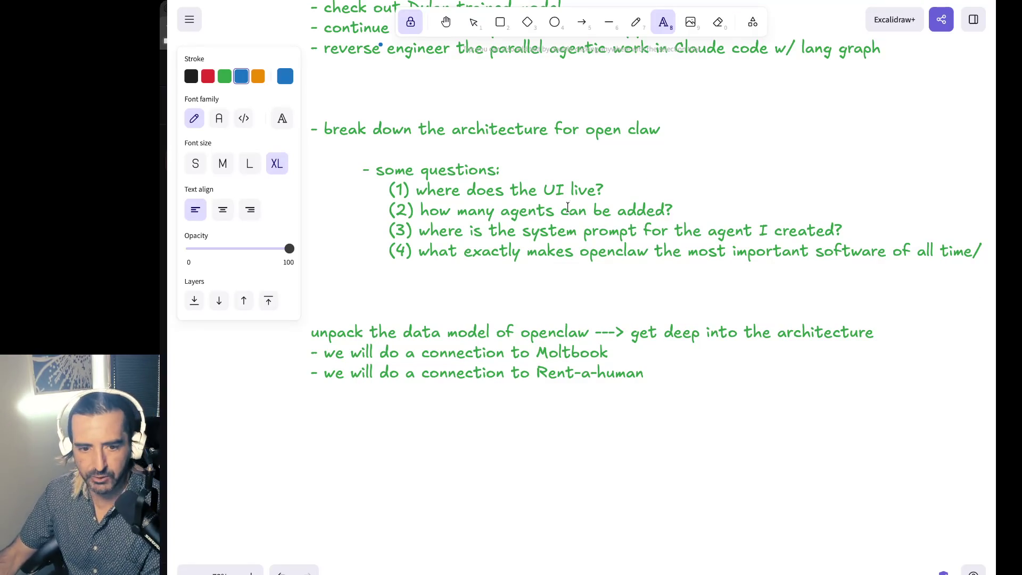
scroll(526, 166, "up", 3)
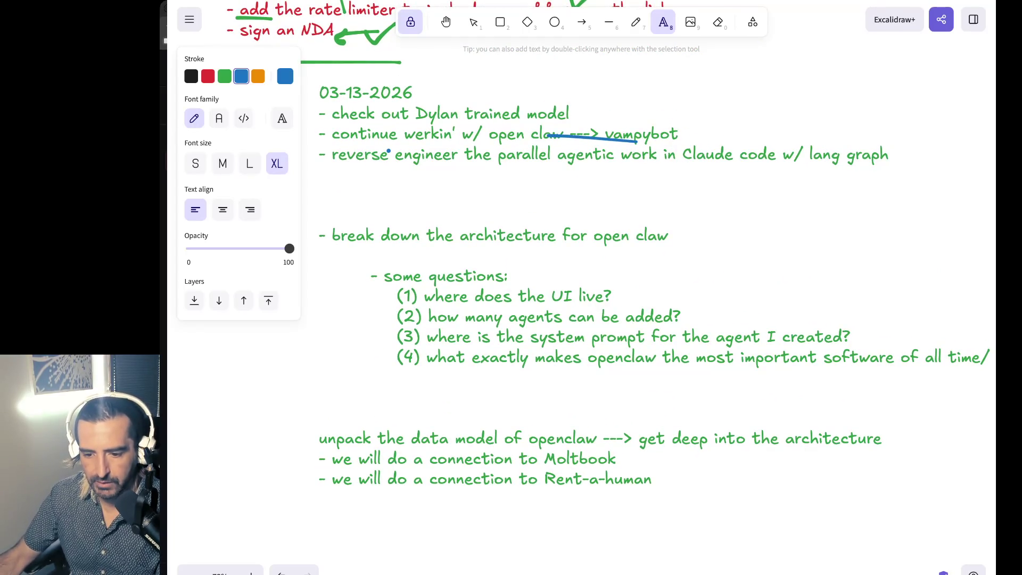
key("super+Tab")
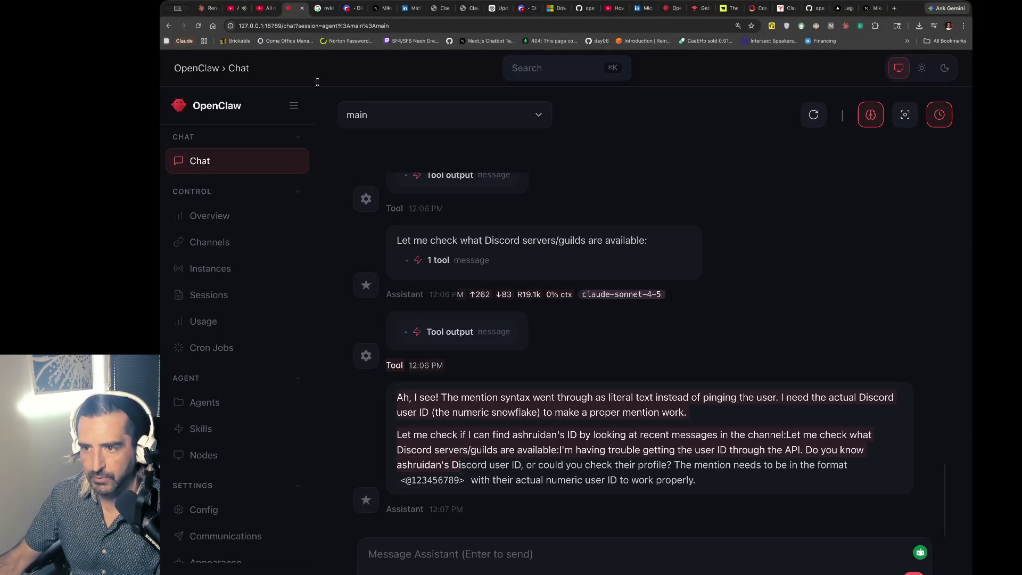
left_click(675, 9)
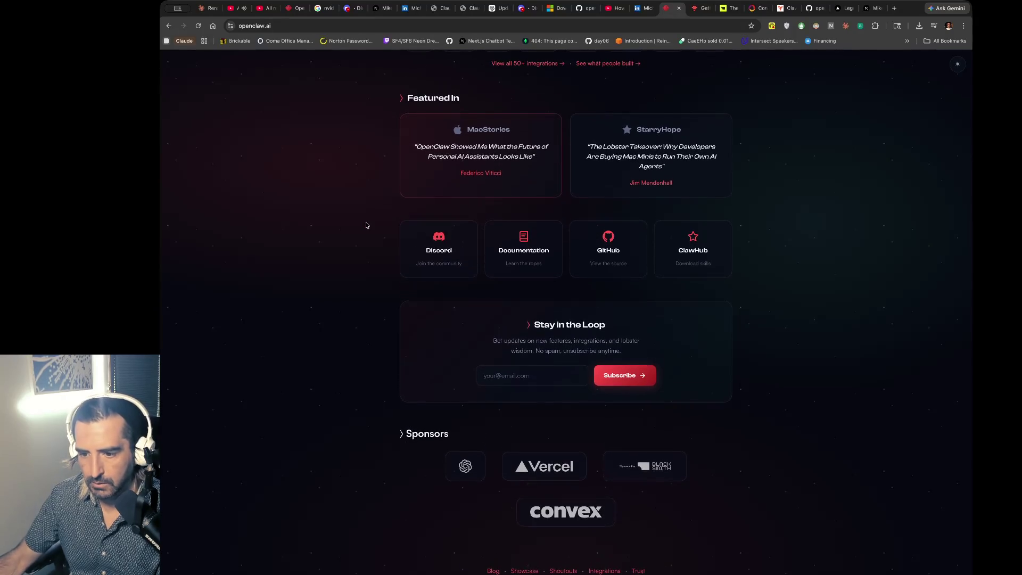
left_click_drag(555, 339, 488, 359)
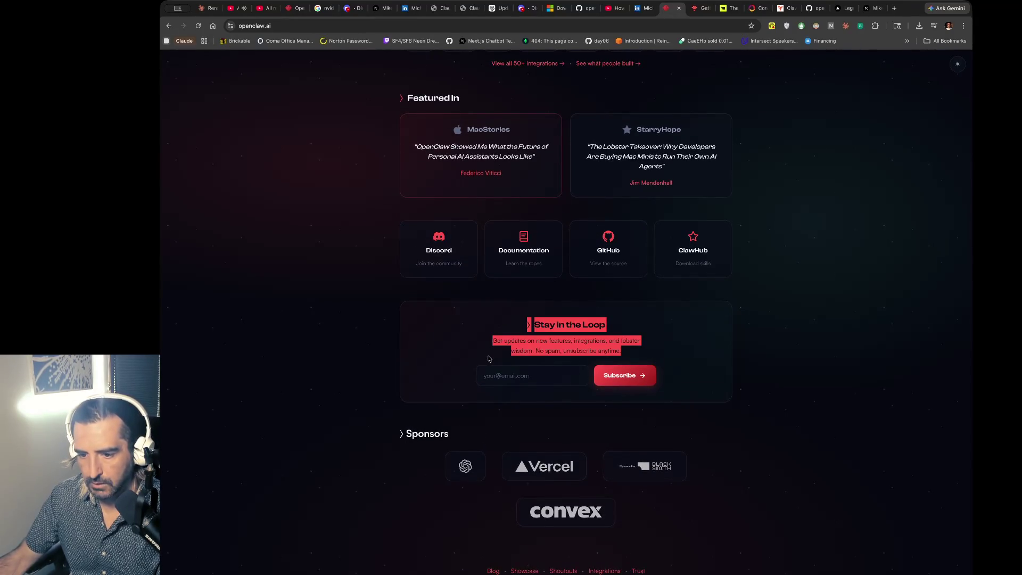